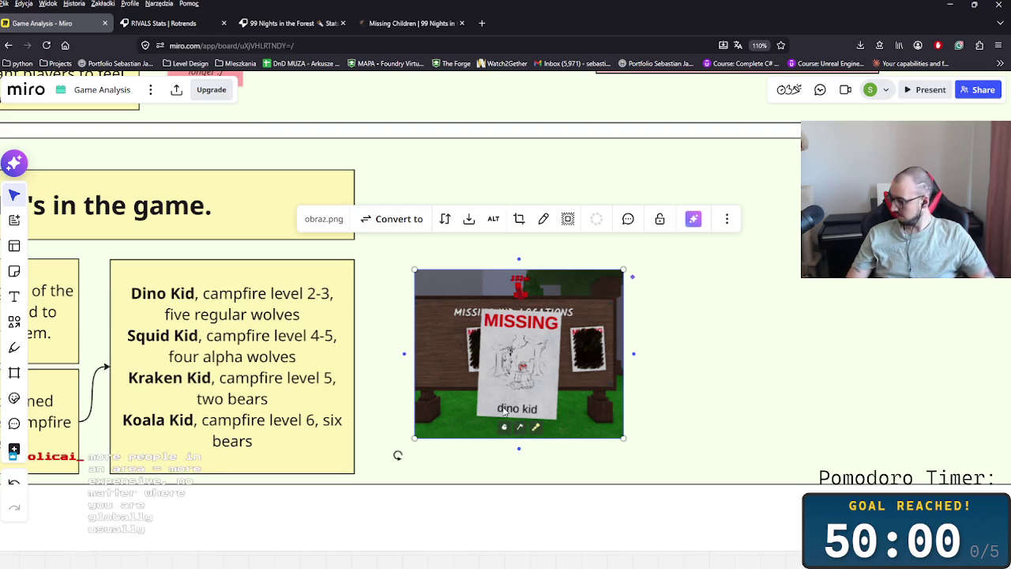
# Step: Shrink the Missing poster screenshot slightly from its top-right corner, keeping its lower-left fixed
pyautogui.click(790, 406)
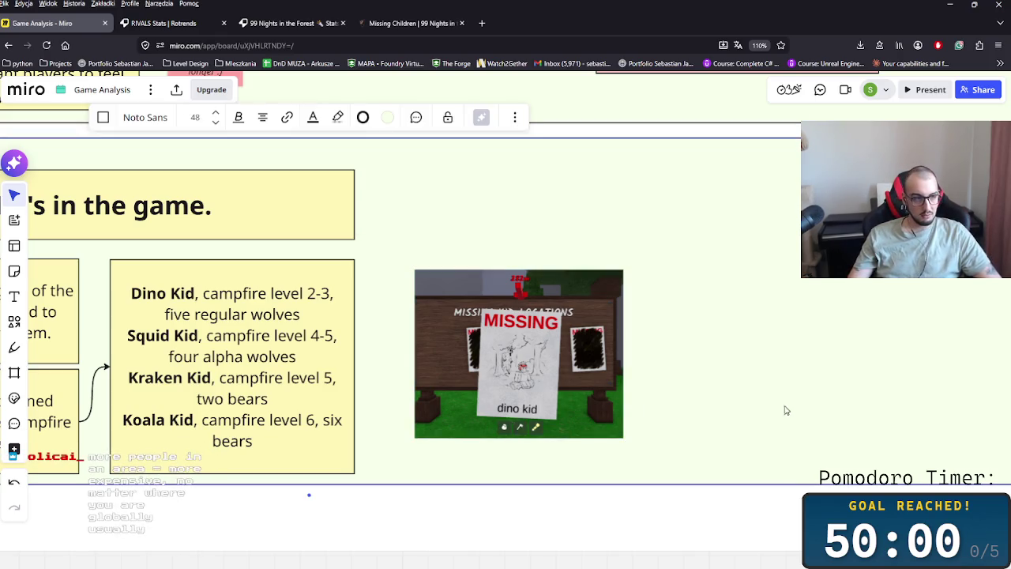
pyautogui.hscroll(2, 663, 466)
pyautogui.moveTo(670, 461); pyautogui.dragTo(657, 468)
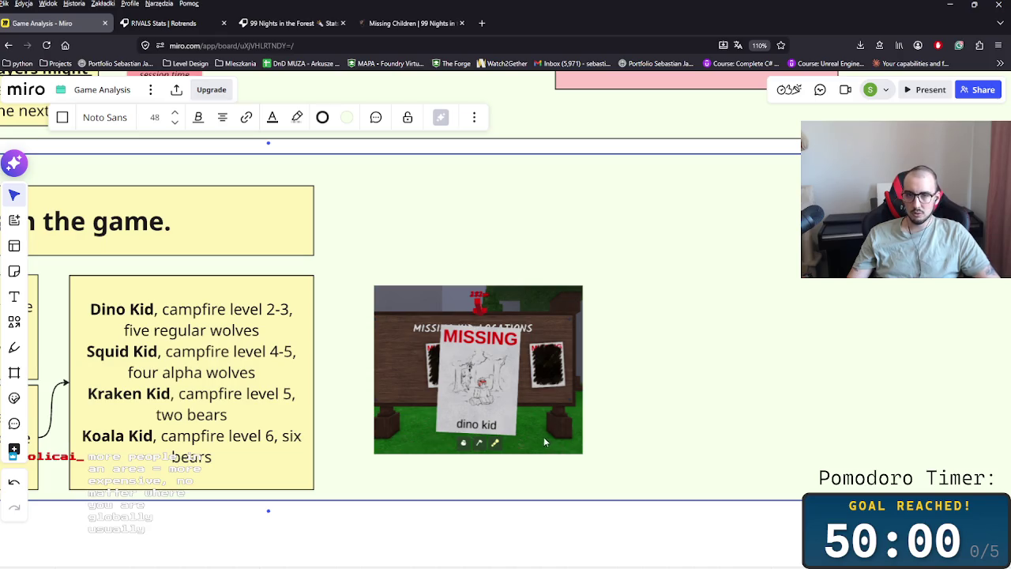
pyautogui.click(480, 406)
pyautogui.moveTo(582, 286); pyautogui.dragTo(561, 308)
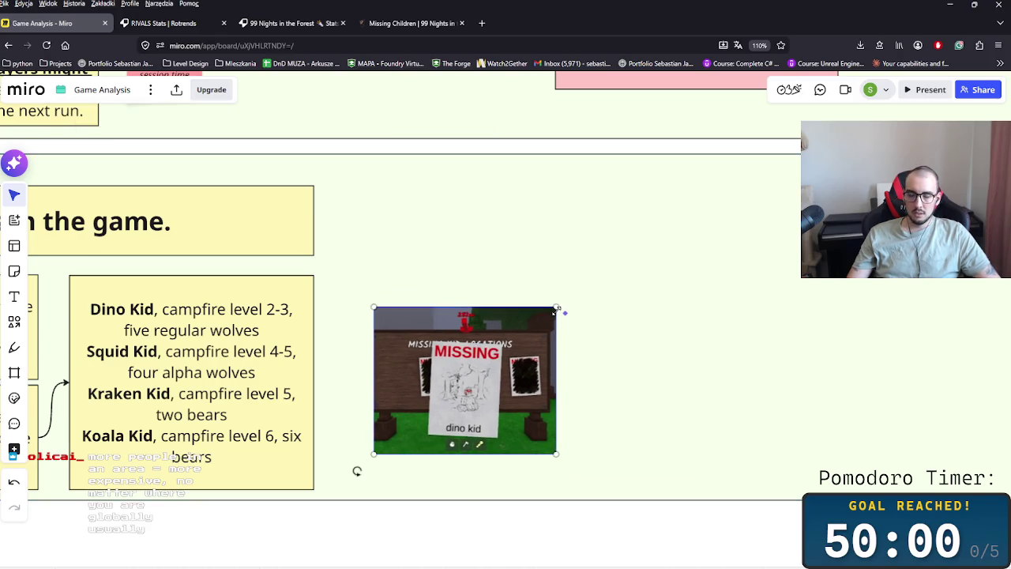
pyautogui.hscroll(-3, 513, 379)
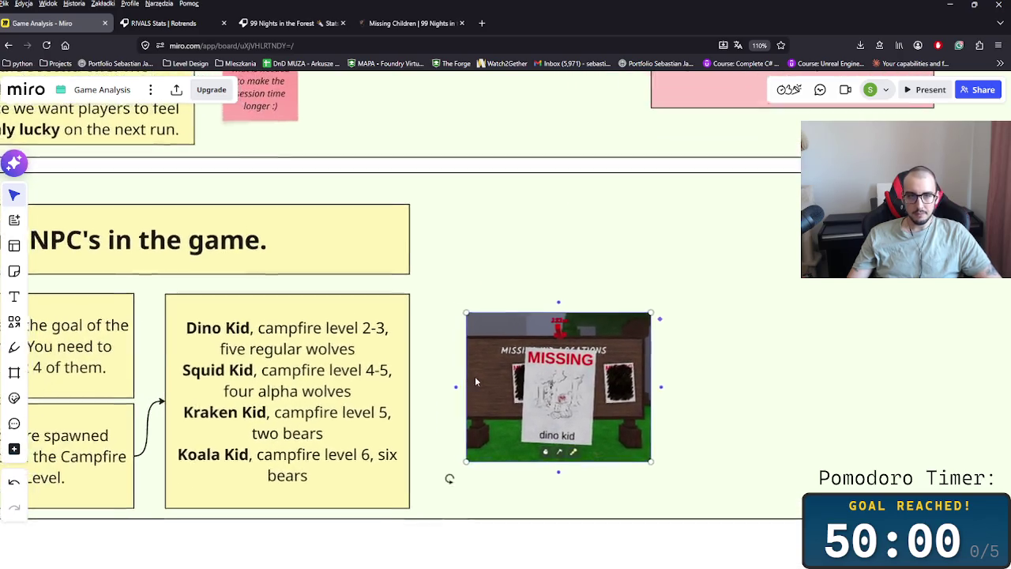
pyautogui.moveTo(598, 386); pyautogui.dragTo(651, 386)
pyautogui.hscroll(-2, 553, 395)
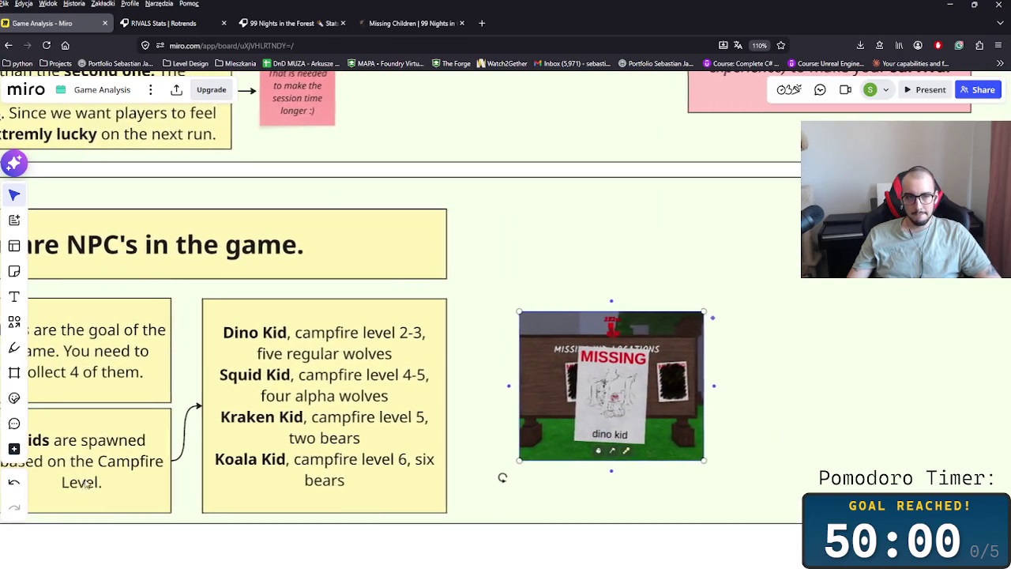
# Step: Paste a copy of the 'Kids are spawned' note above the poster and clear its text
pyautogui.hotkey('ctrl', 'v')
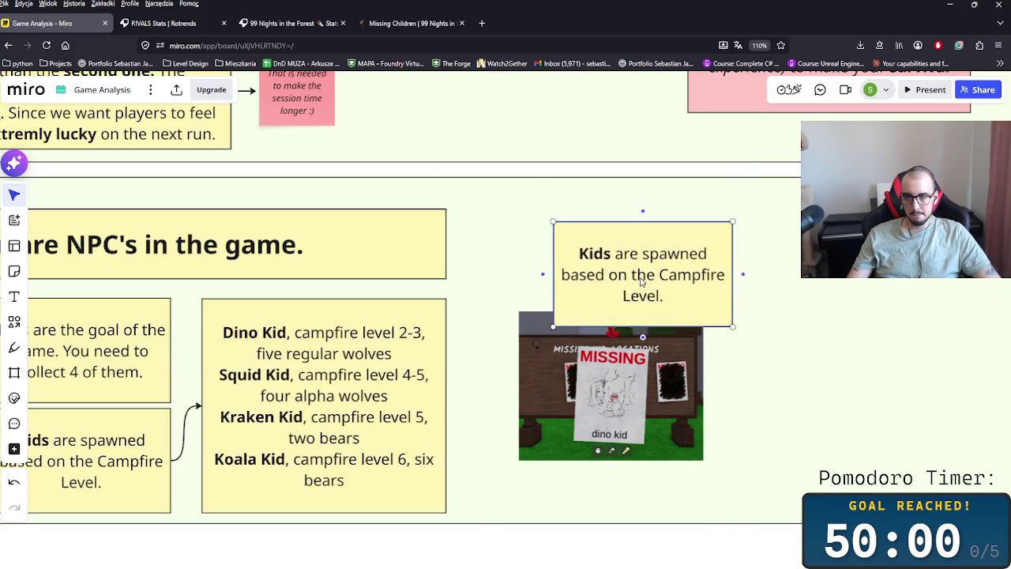
pyautogui.press('Return')
pyautogui.press('BackSpace')
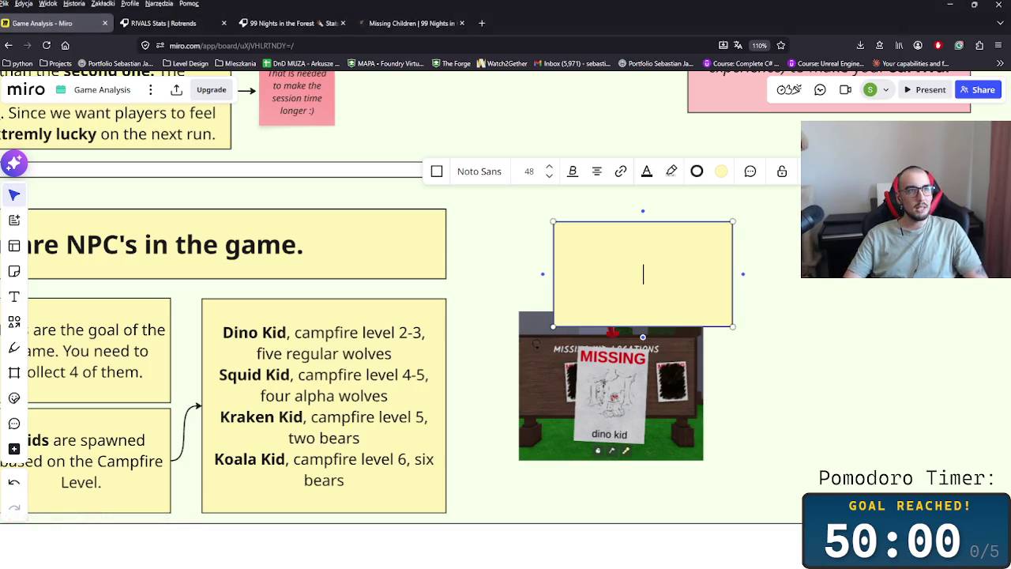
pyautogui.click(482, 23)
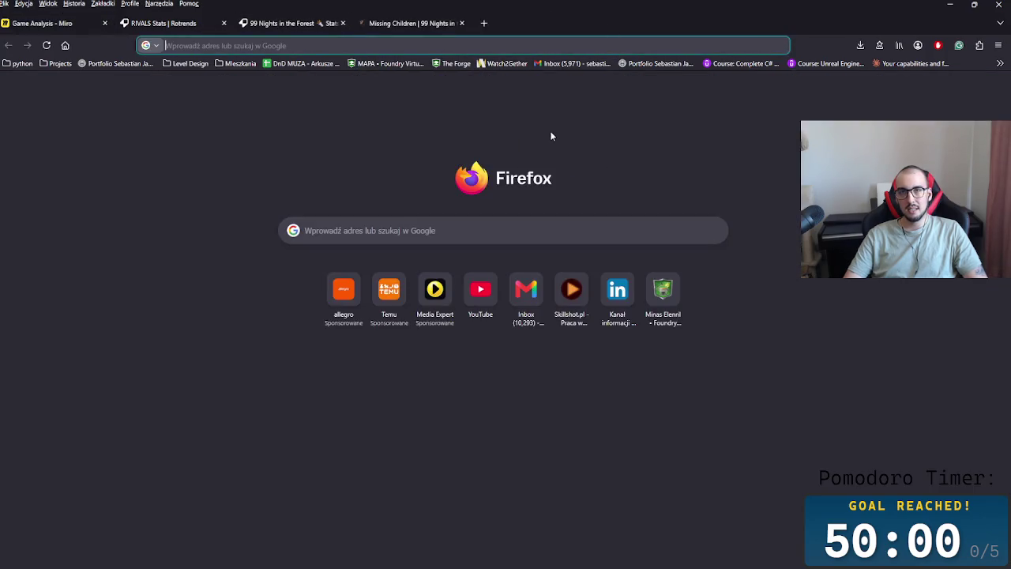
pyautogui.hotkey('ctrl', 'w')
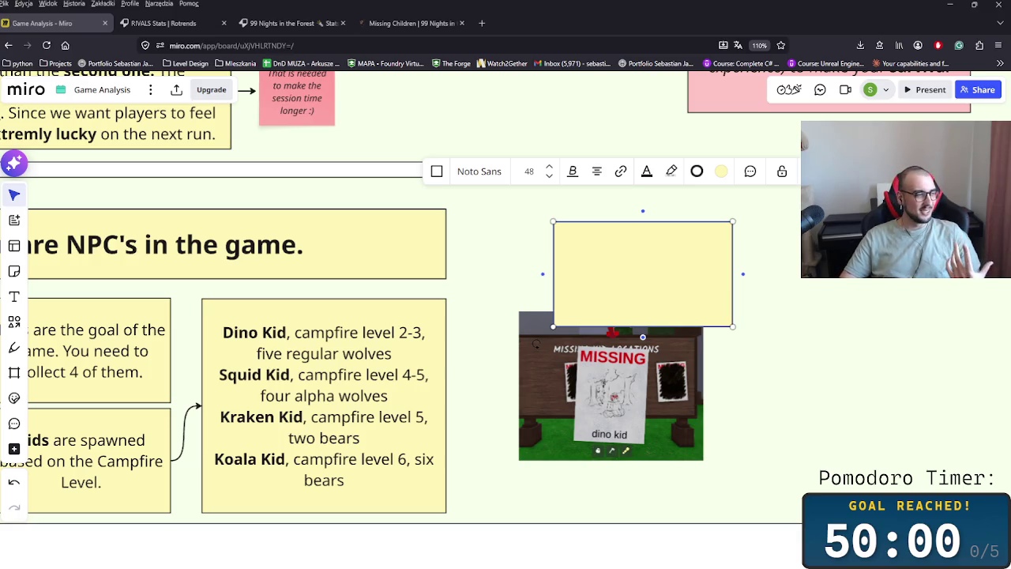
pyautogui.hotkey('alt', 'Tab')
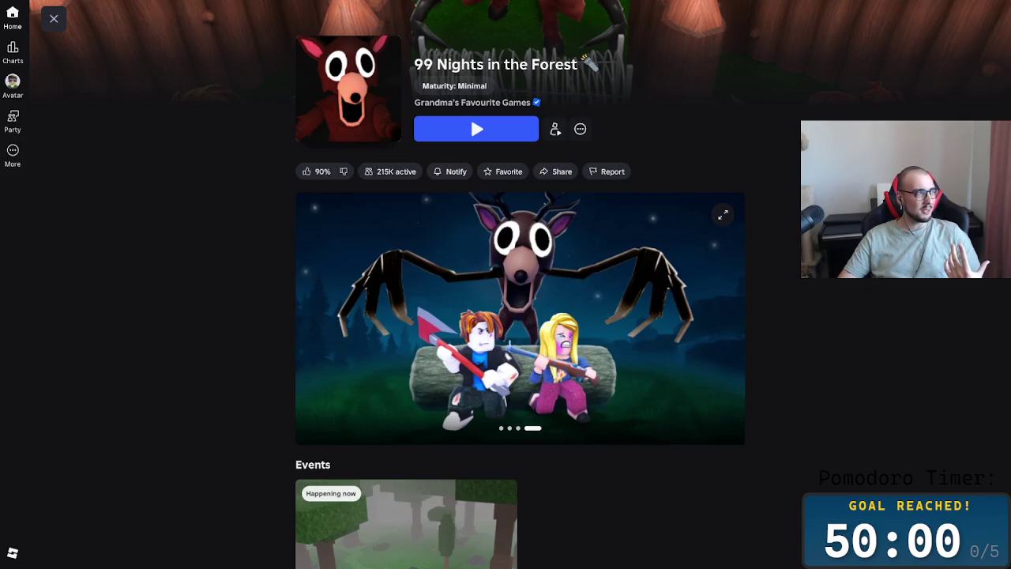
pyautogui.click(54, 19)
pyautogui.click(21, 164)
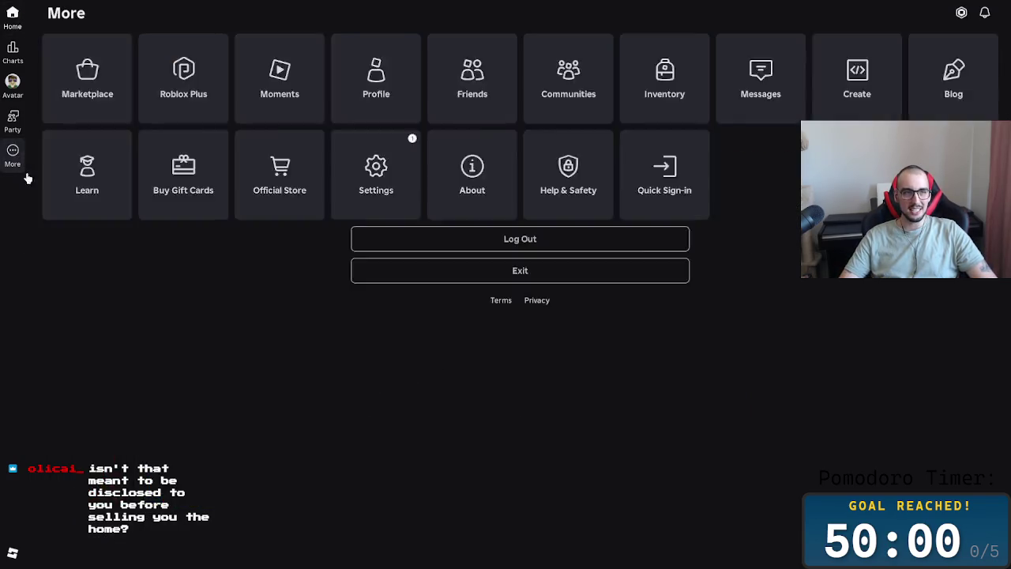
pyautogui.click(516, 482)
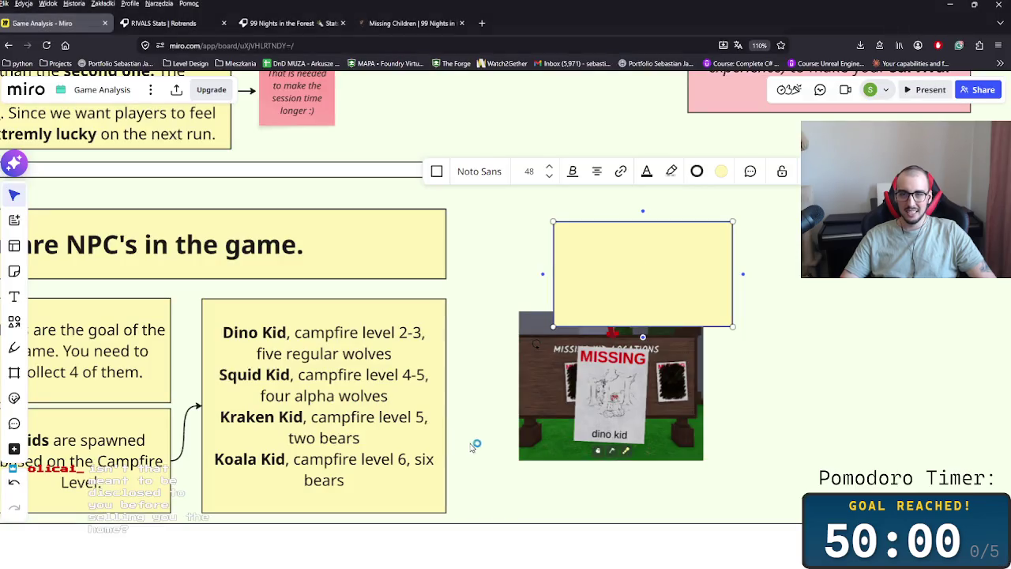
pyautogui.click(470, 447)
pyautogui.hotkey('alt', 'Tab')
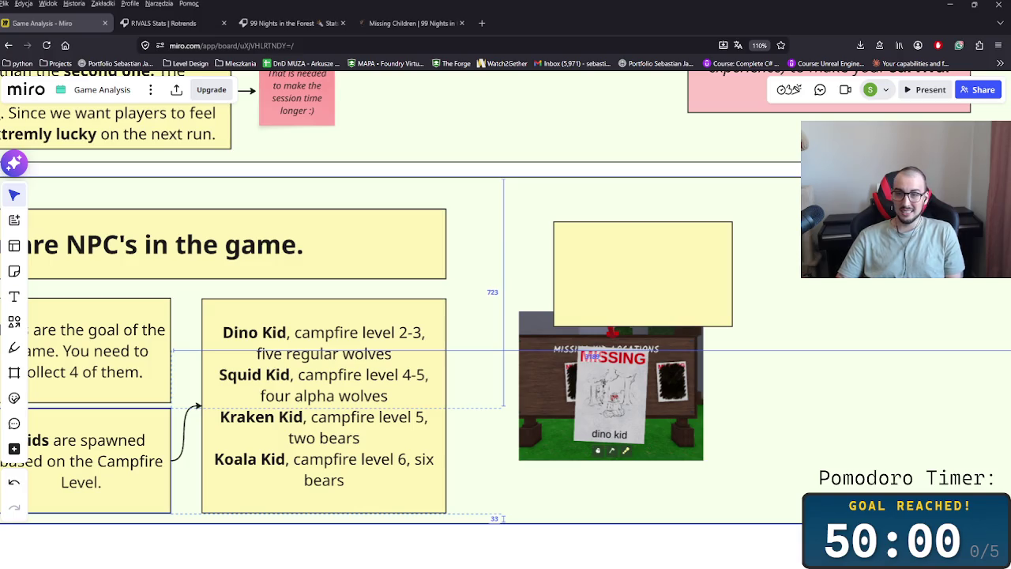
pyautogui.moveTo(503, 518); pyautogui.dragTo(505, 474)
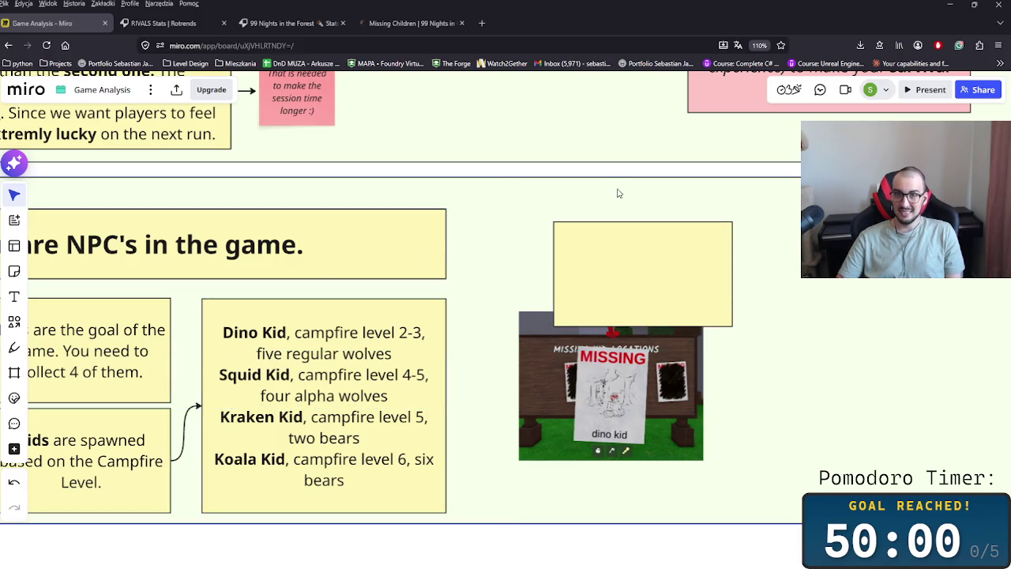
pyautogui.click(780, 276)
pyautogui.click(645, 277)
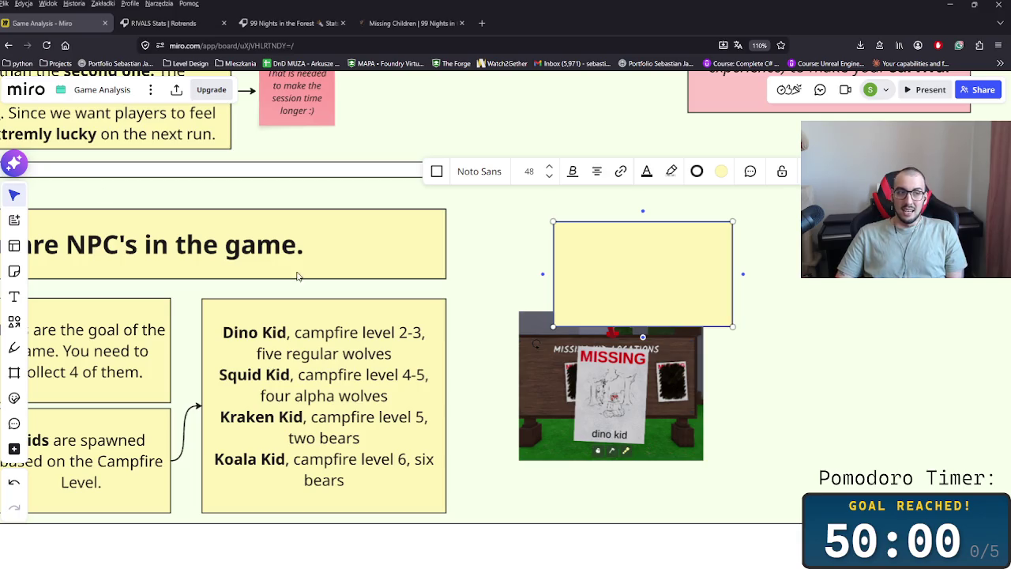
pyautogui.click(805, 323)
pyautogui.click(620, 284)
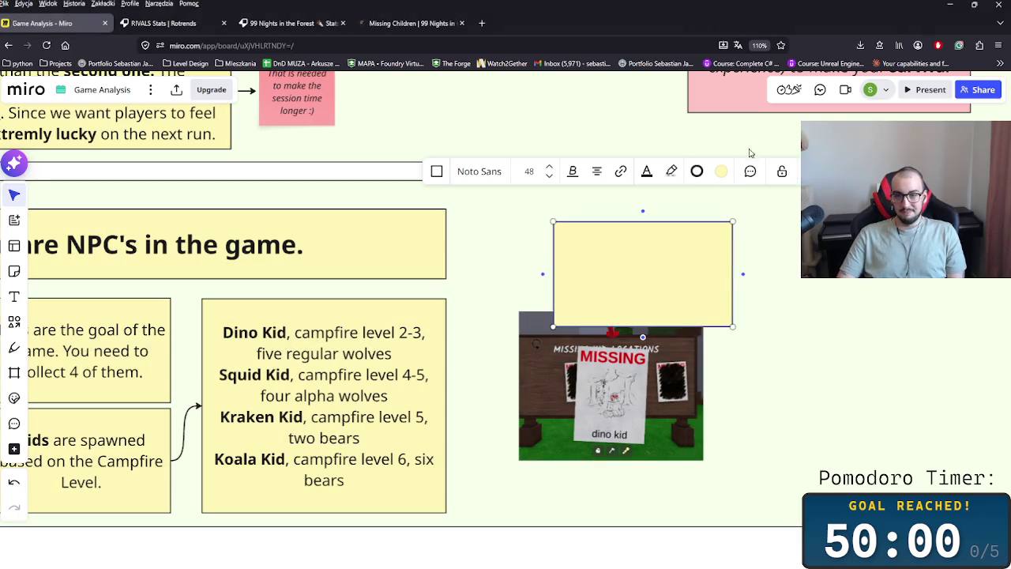
pyautogui.scroll(-3, 798, 371)
# Step: Lower the NPCs frame's bottom edge a few pixels to make it slightly taller
pyautogui.scroll(-2, 808, 400)
pyautogui.click(838, 380)
pyautogui.moveTo(837, 380); pyautogui.dragTo(839, 379)
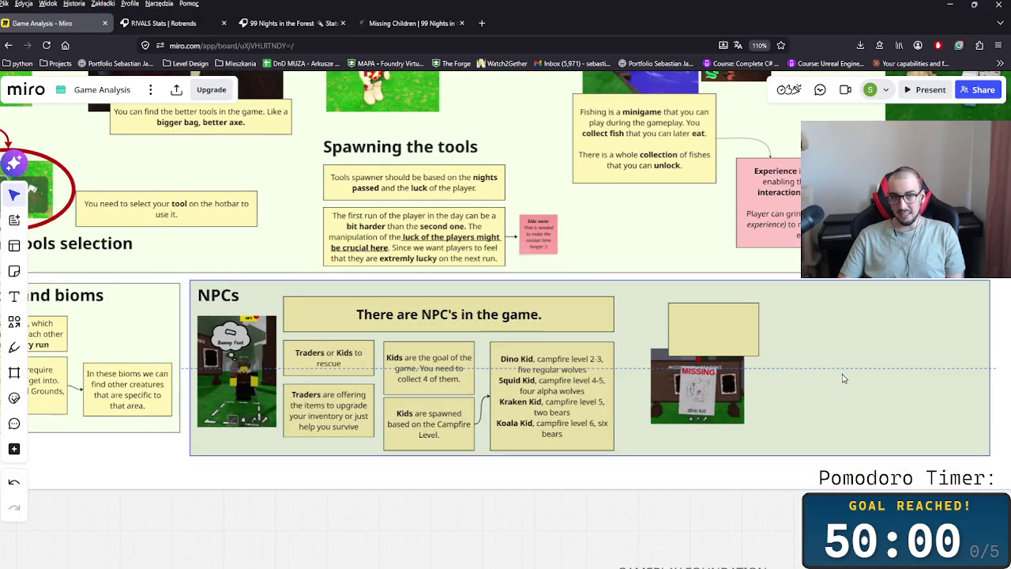
pyautogui.click(597, 482)
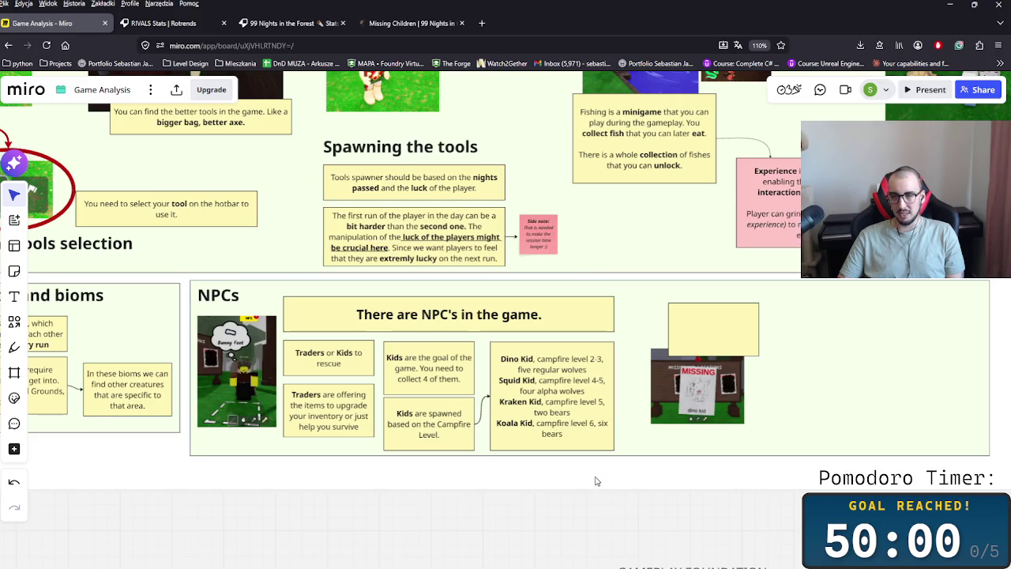
pyautogui.click(617, 457)
pyautogui.moveTo(621, 458); pyautogui.dragTo(628, 463)
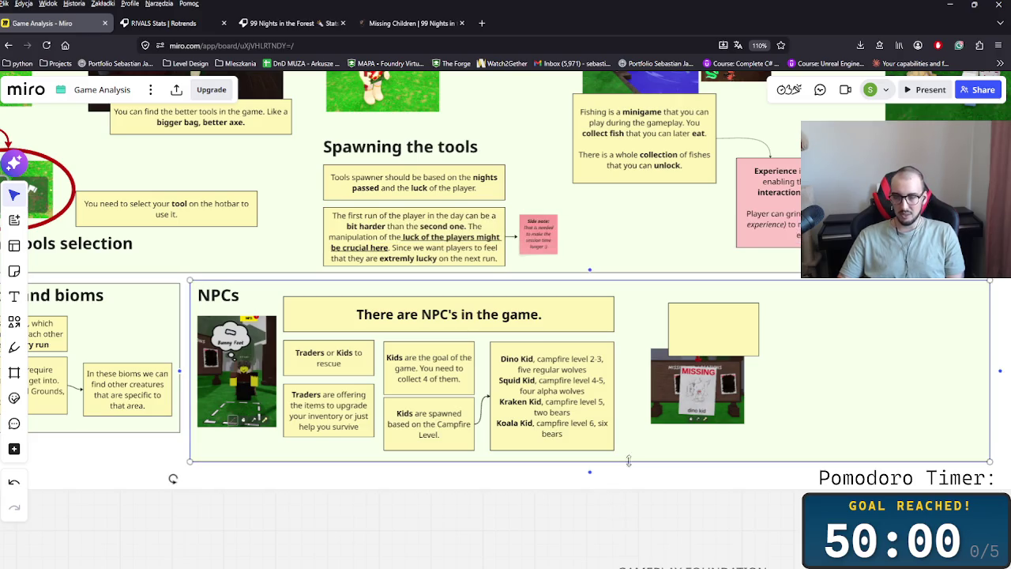
pyautogui.click(653, 479)
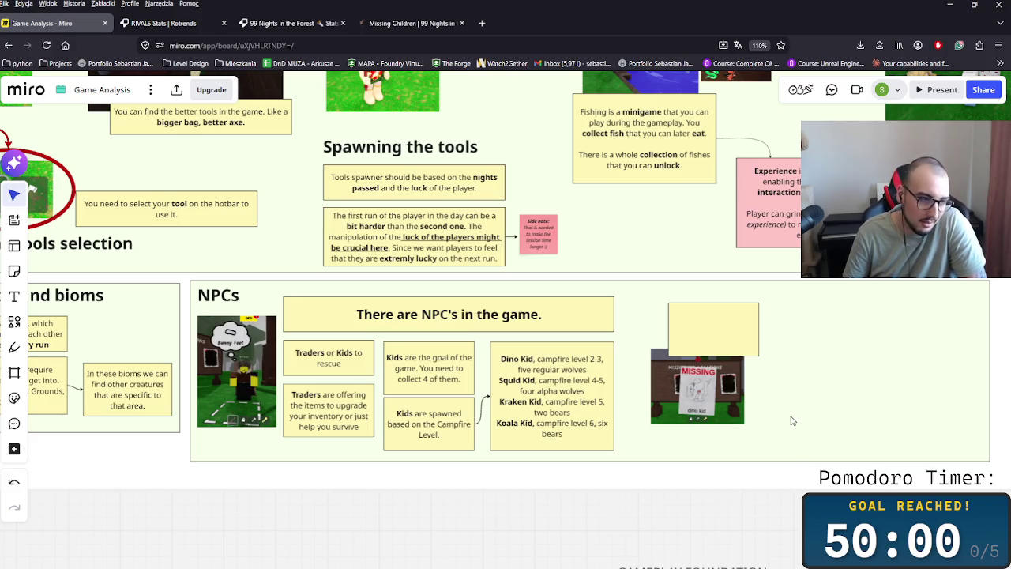
# Step: Bring the NPCs section back into view and select the empty note above the MISSING poster
pyautogui.moveTo(801, 402); pyautogui.dragTo(664, 405)
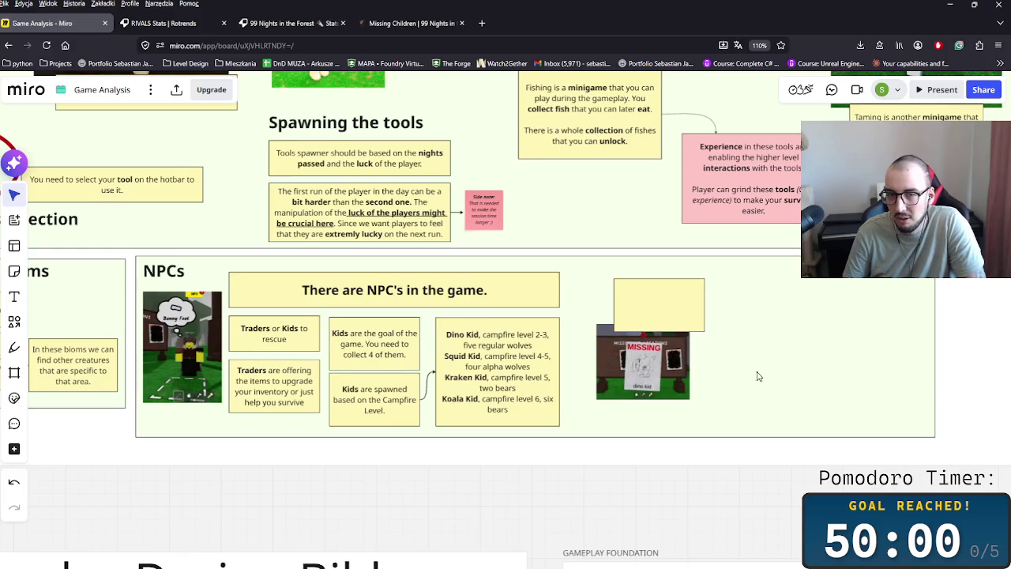
pyautogui.scroll(2, 662, 405)
pyautogui.scroll(-1, 627, 398)
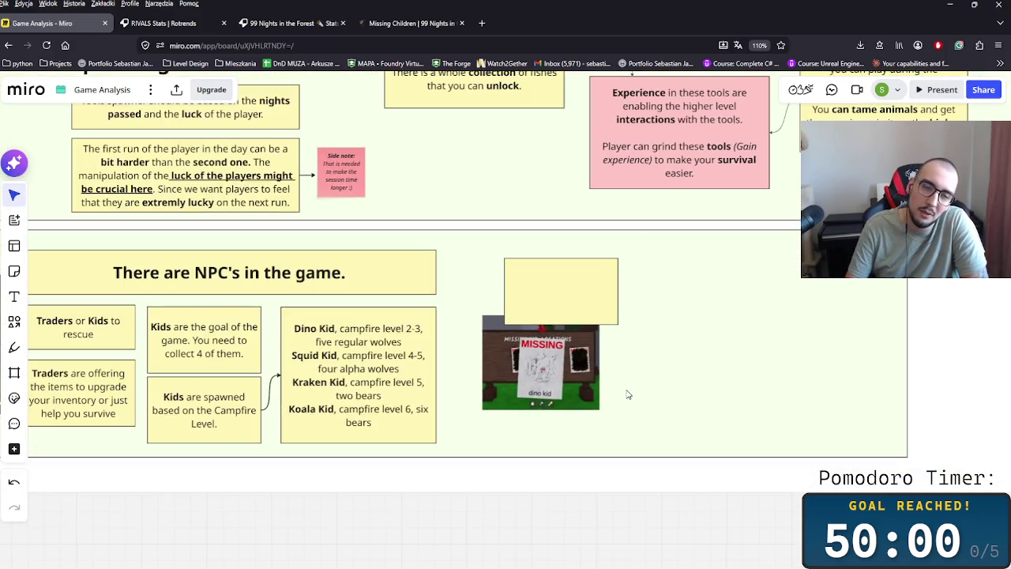
pyautogui.scroll(-1, 627, 398)
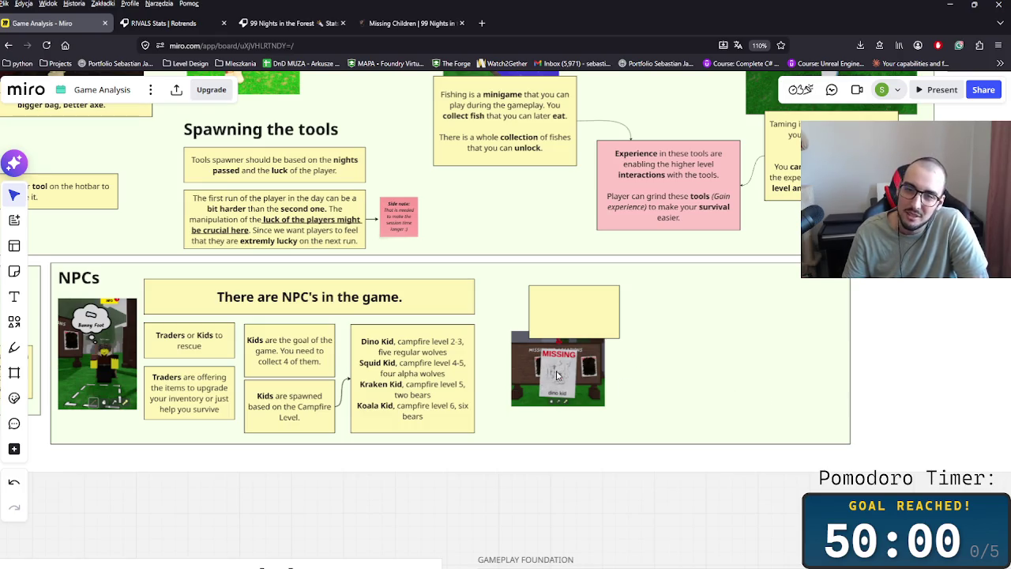
pyautogui.click(584, 323)
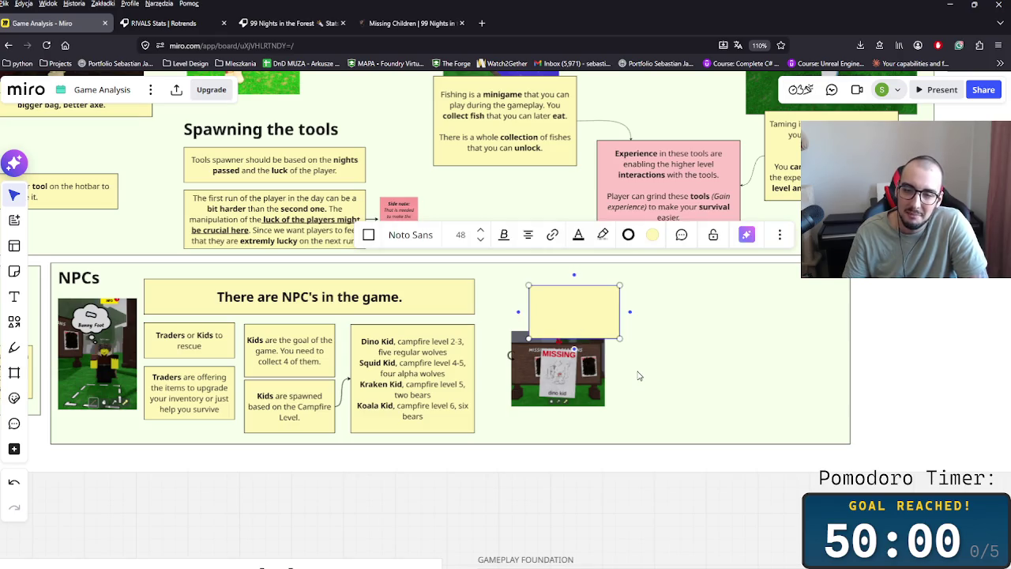
# Step: Write 'There is a sign with the kids, so it's easier to navigate towards them on the map.' in the note
pyautogui.scroll(3, 655, 378)
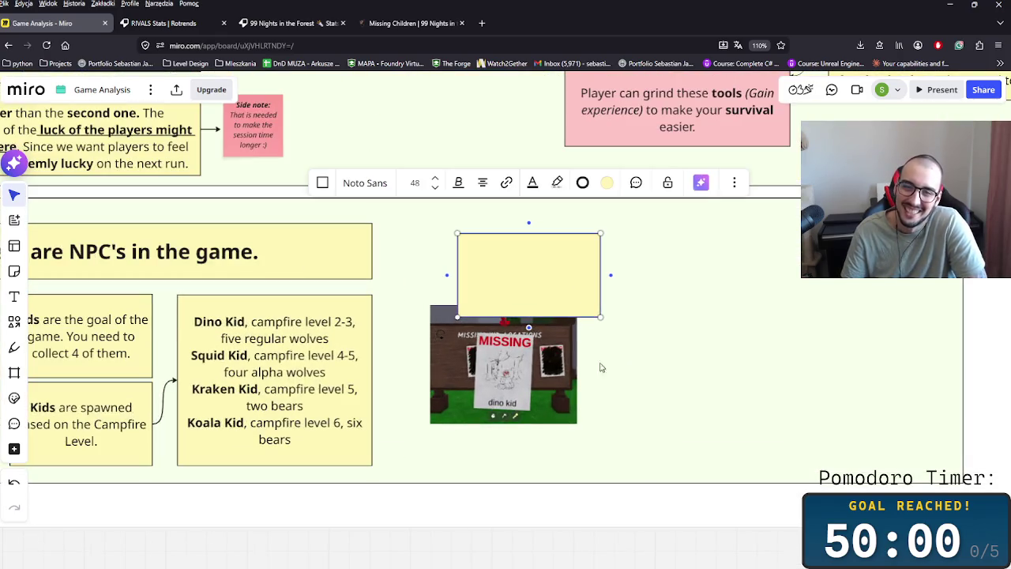
pyautogui.click(544, 269)
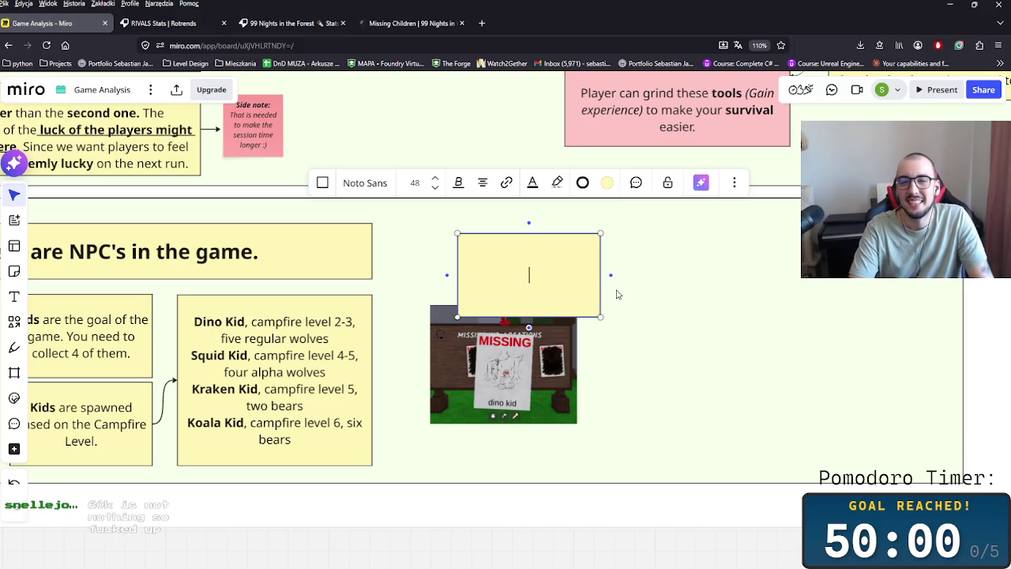
pyautogui.write('sign')
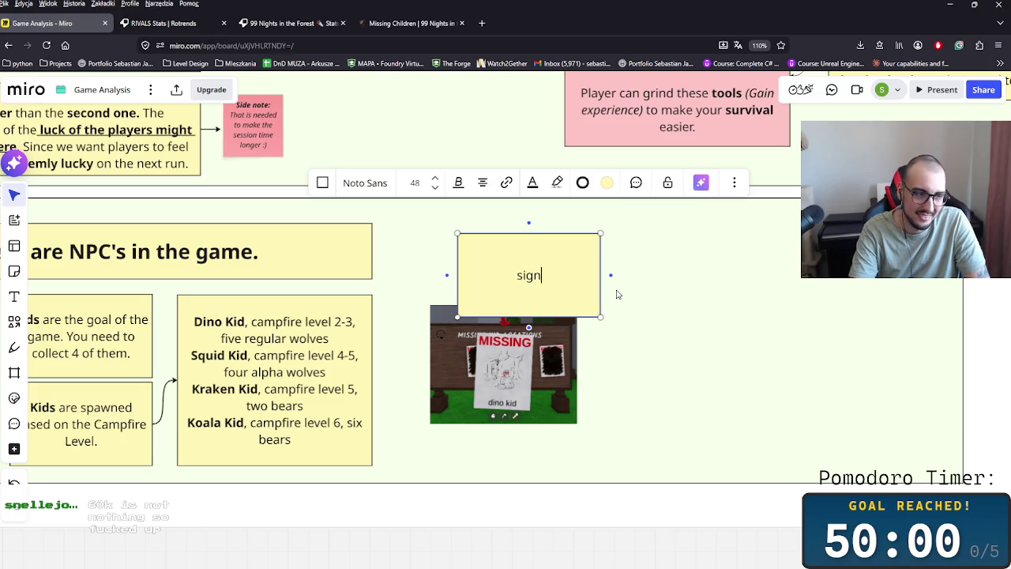
pyautogui.press('BackSpace')
pyautogui.press('BackSpace')
pyautogui.press('BackSpace')
pyautogui.press('BackSpace')
pyautogui.write('Sing ')
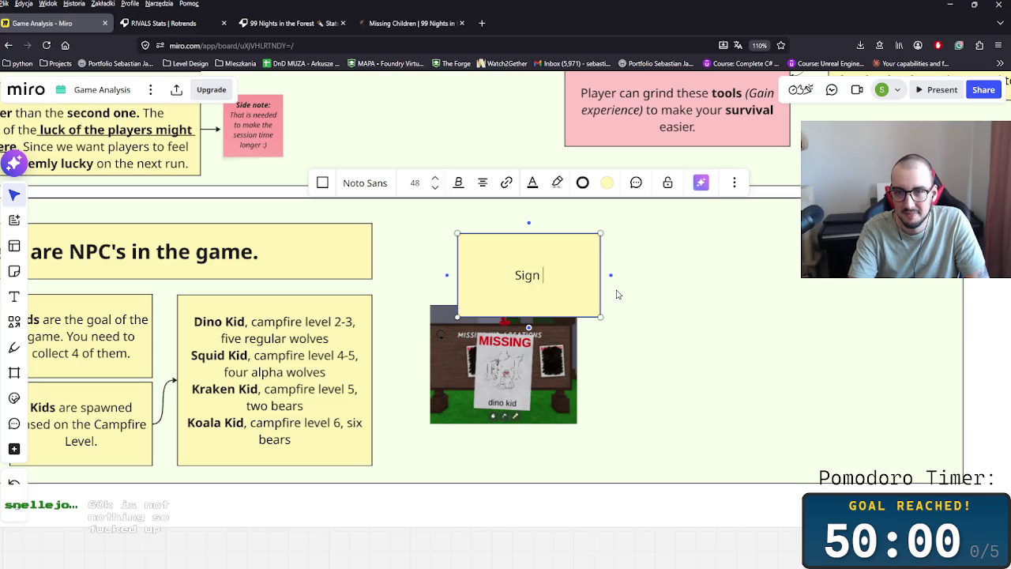
pyautogui.write('with the kids')
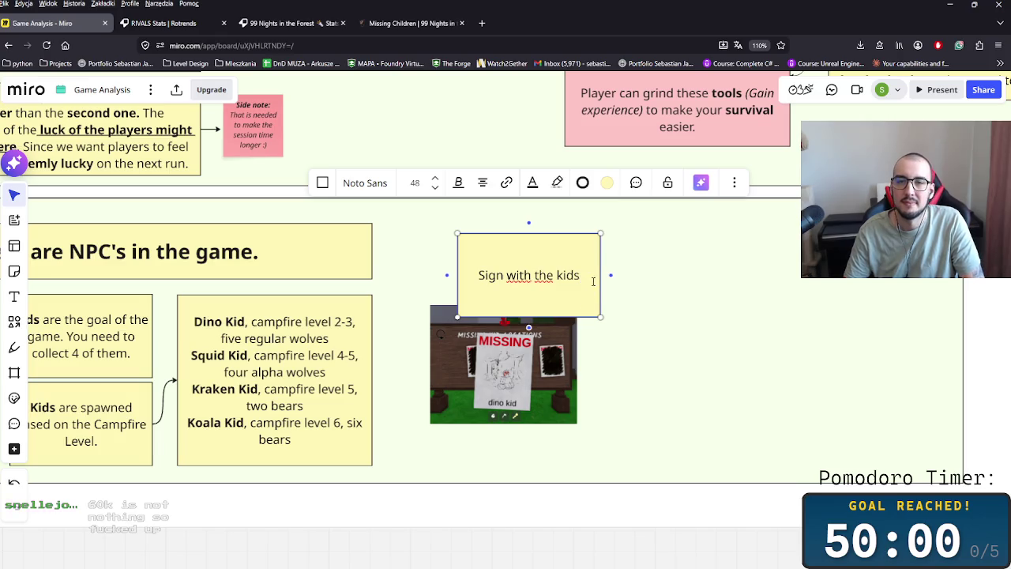
pyautogui.click(479, 275)
pyautogui.write('There ')
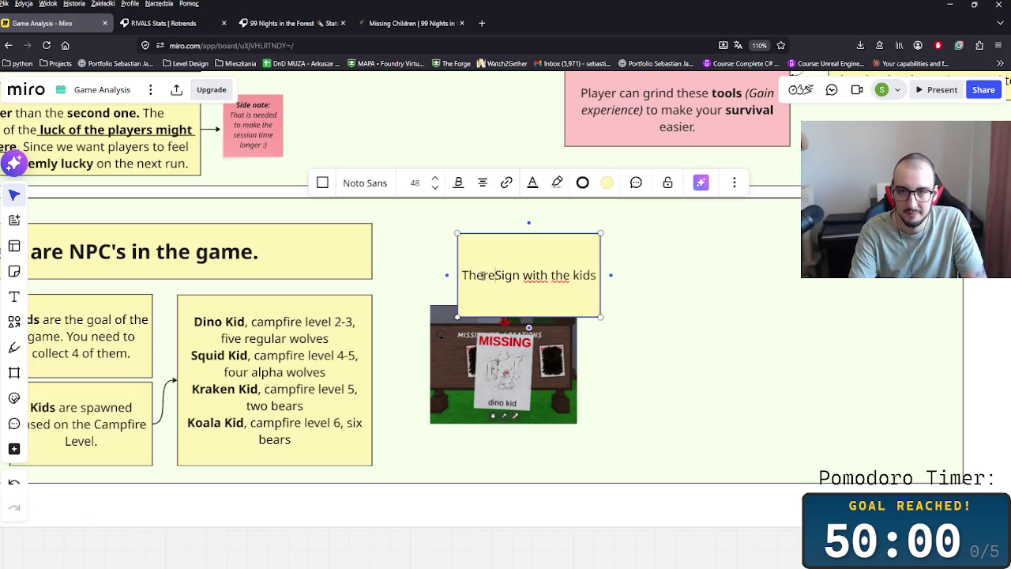
pyautogui.write('is a')
pyautogui.press('Delete')
pyautogui.write('s')
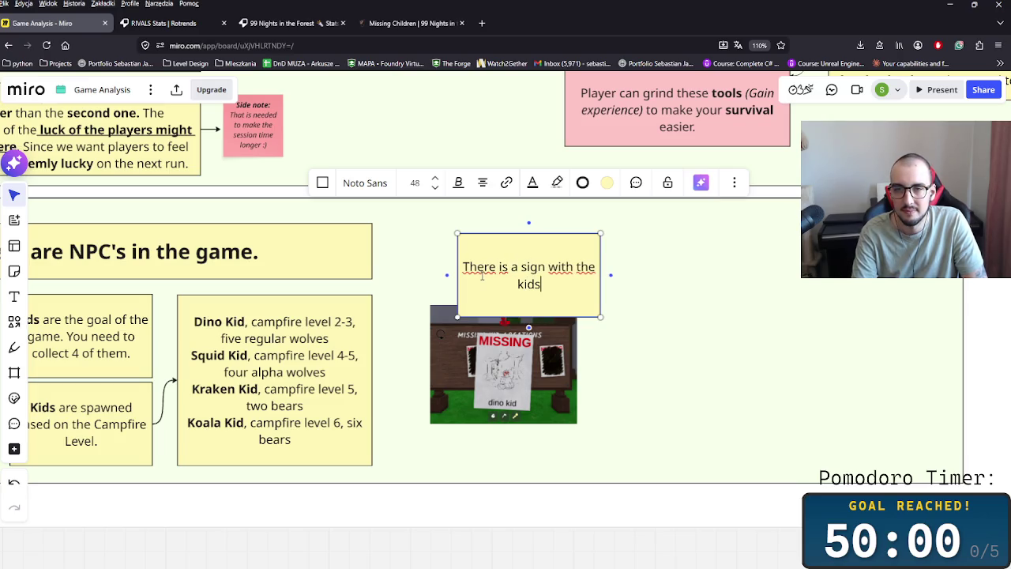
pyautogui.write('d .')
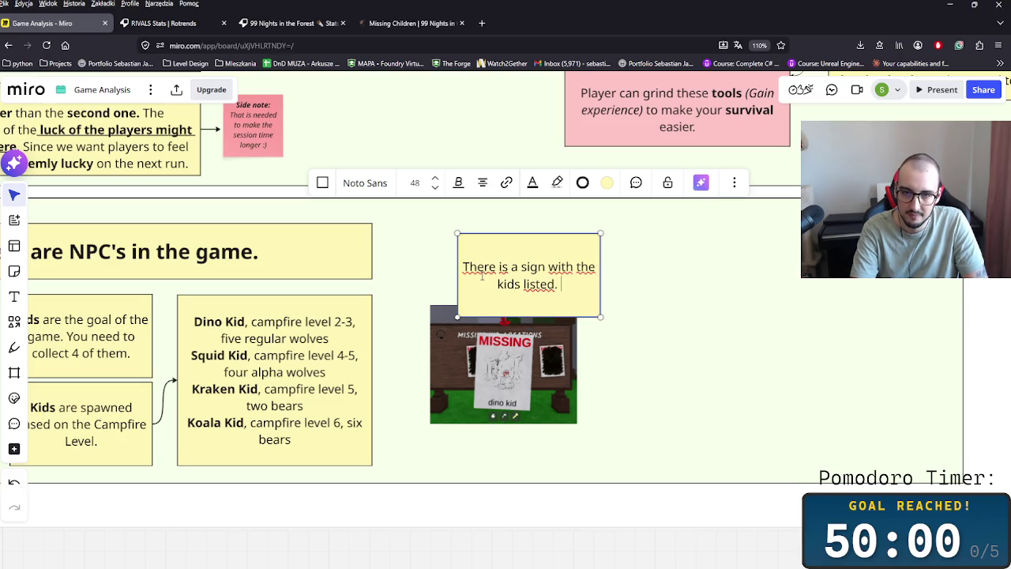
pyautogui.press('BackSpace')
pyautogui.write(", so it's easier fo")
pyautogui.write('r you to navigate towards')
pyautogui.write(' the m')
pyautogui.press('BackSpace')
pyautogui.press('BackSpace')
pyautogui.write('m on the map.')
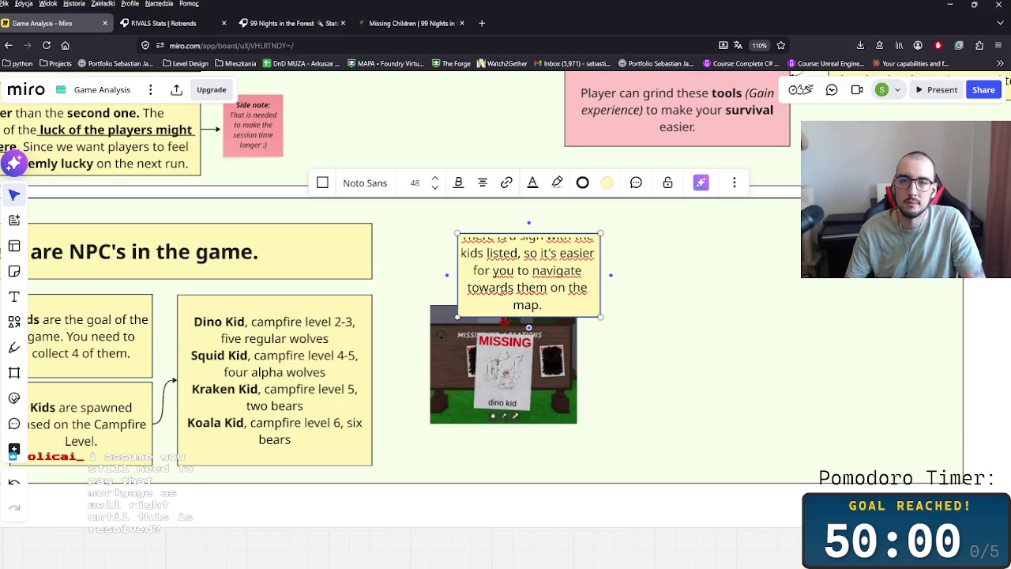
pyautogui.press('Escape')
# Step: Widen the note, centre the poster beneath it, and append 'The arrow is leading player exactly where they at.'
pyautogui.moveTo(601, 275)
pyautogui.mouseDown()
pyautogui.moveTo(724, 275)
pyautogui.moveTo(517, 285)
pyautogui.mouseUp()
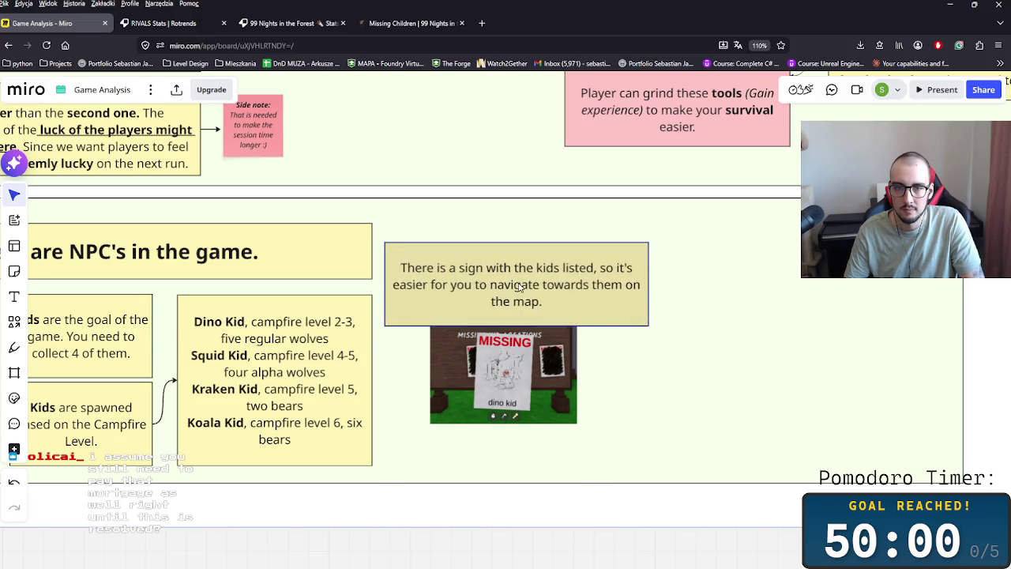
pyautogui.click(506, 371)
pyautogui.moveTo(540, 365)
pyautogui.mouseDown()
pyautogui.moveTo(553, 365)
pyautogui.moveTo(553, 392)
pyautogui.mouseUp()
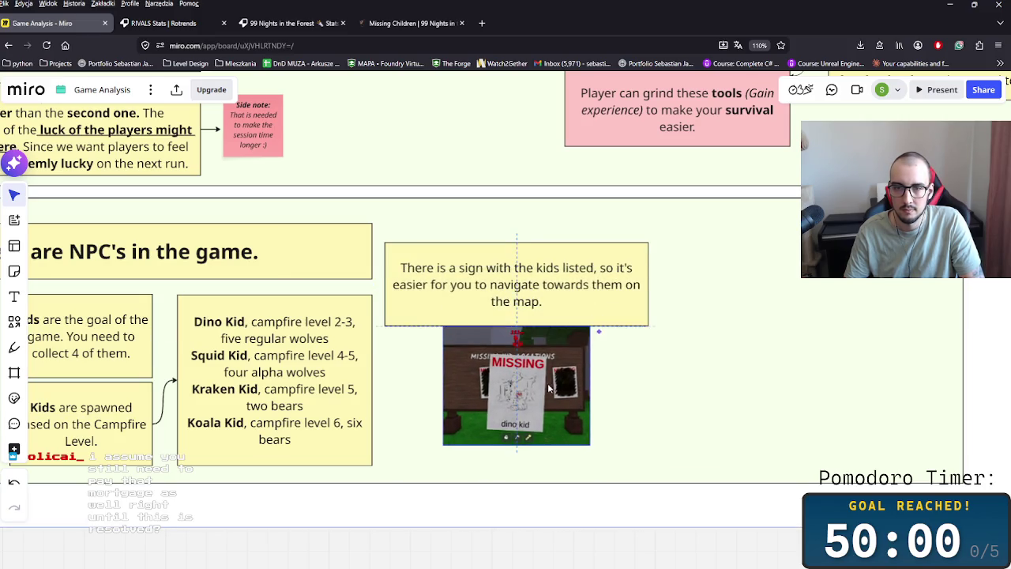
pyautogui.doubleClick(553, 321)
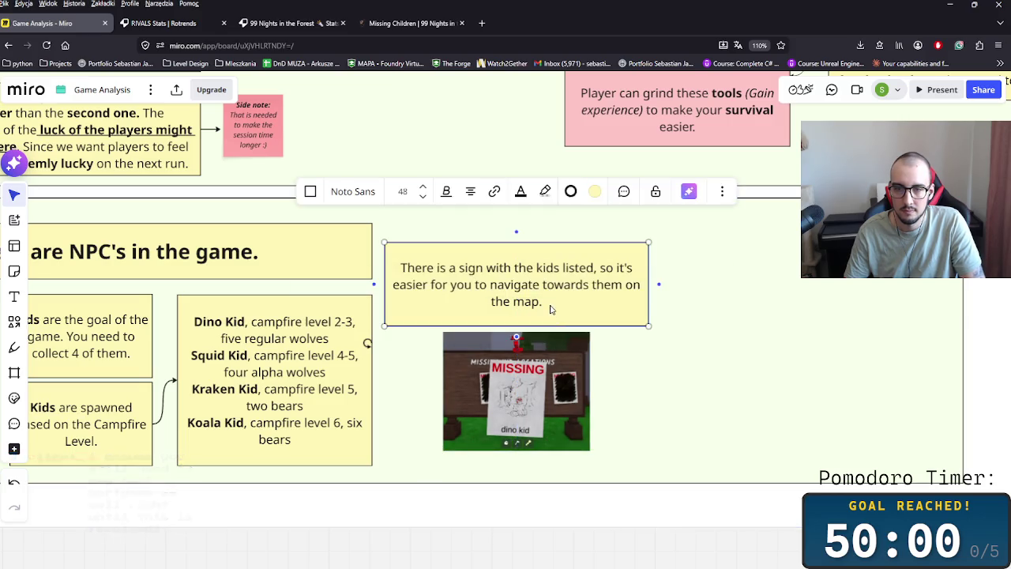
pyautogui.write(' The')
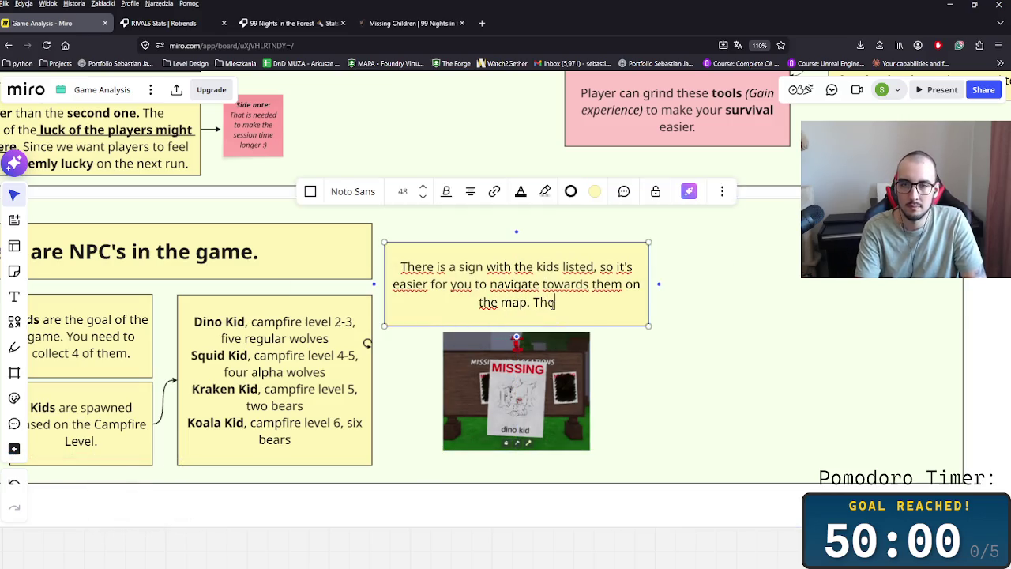
pyautogui.write(' arrow is leading player exactly where')
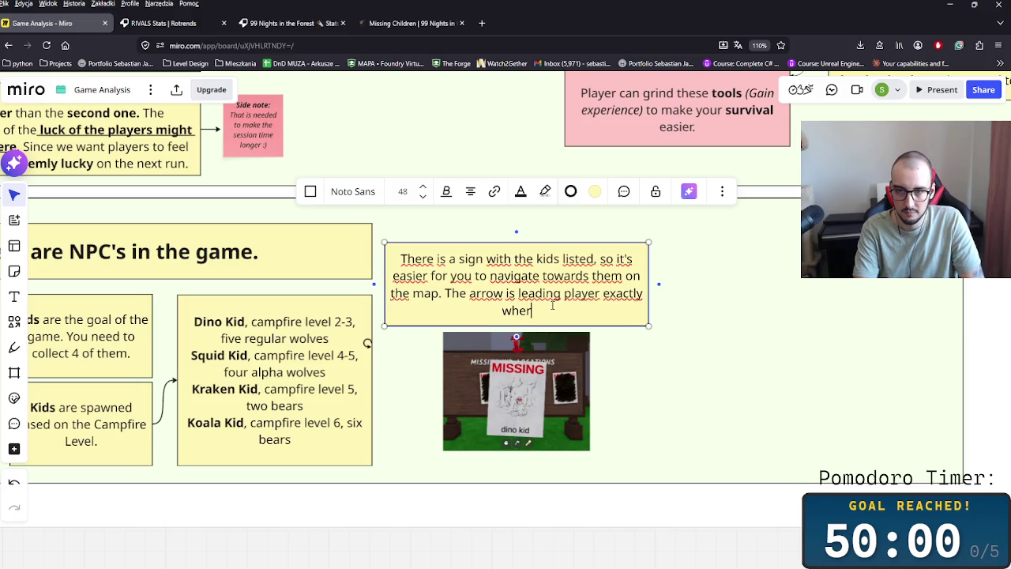
pyautogui.write(' they at.')
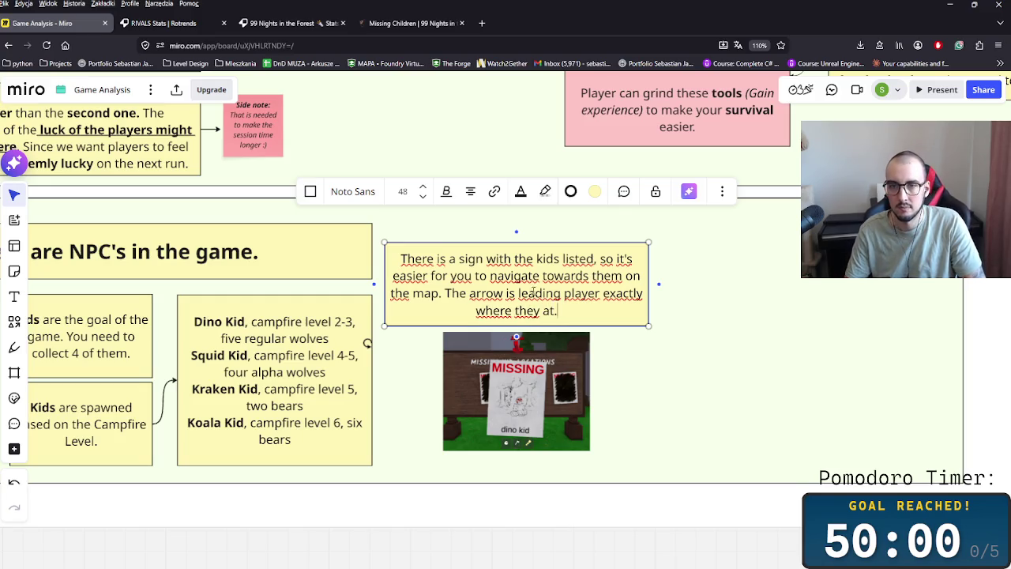
# Step: Change 'they at' to 'they are' and bold arrow, leading, player and 'navigate towards them'
pyautogui.moveTo(471, 293)
pyautogui.mouseDown()
pyautogui.moveTo(564, 293)
pyautogui.moveTo(505, 294)
pyautogui.mouseUp()
pyautogui.hotkey('ctrl', 'b')
pyautogui.doubleClick(544, 293)
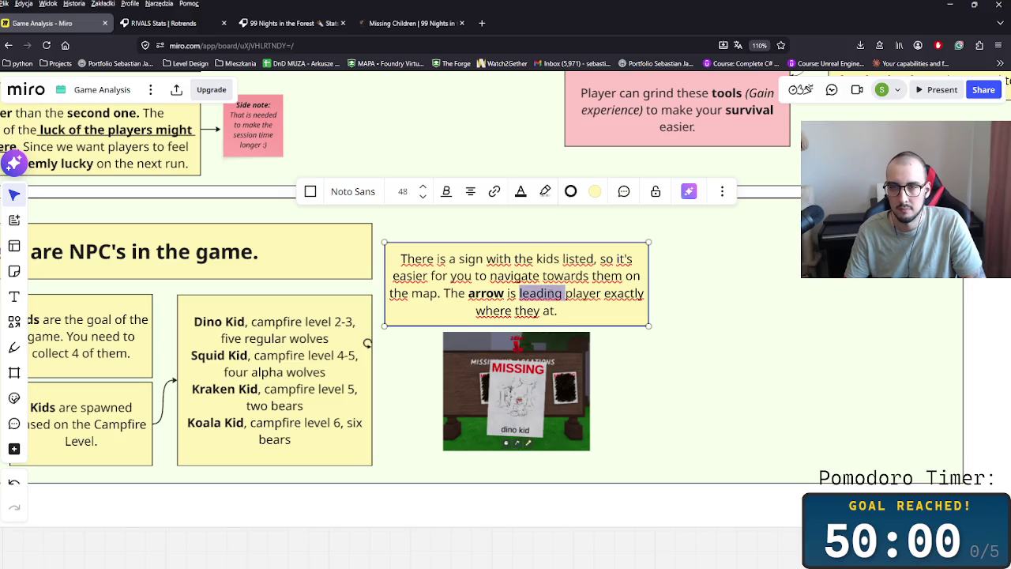
pyautogui.hotkey('ctrl', 'b')
pyautogui.doubleClick(606, 294)
pyautogui.hotkey('ctrl', 'b')
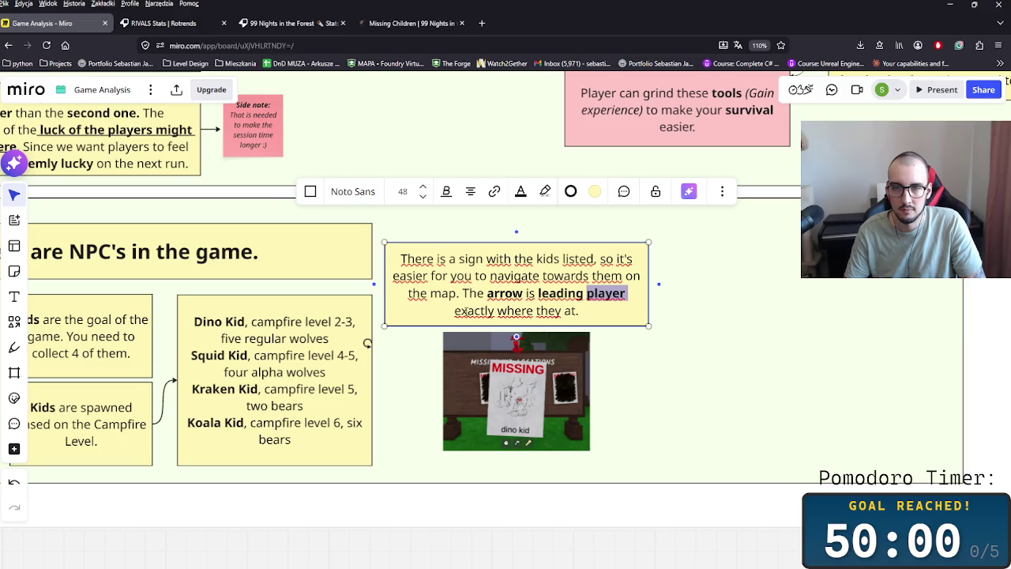
pyautogui.click(579, 311)
pyautogui.press('BackSpace')
pyautogui.press('BackSpace')
pyautogui.write('re.')
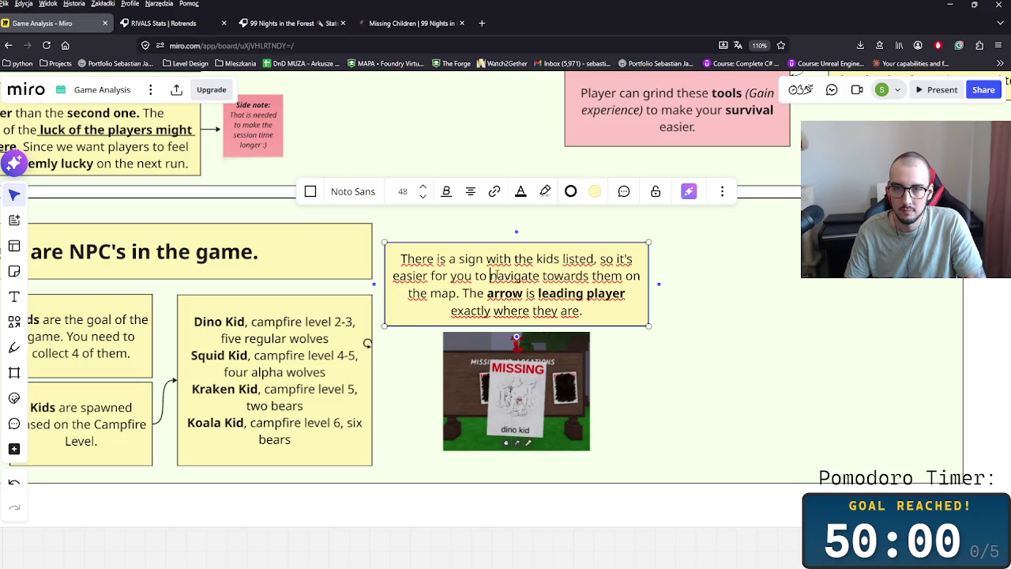
pyautogui.moveTo(491, 275); pyautogui.dragTo(626, 276)
pyautogui.hotkey('ctrl', 'b')
pyautogui.click(564, 311)
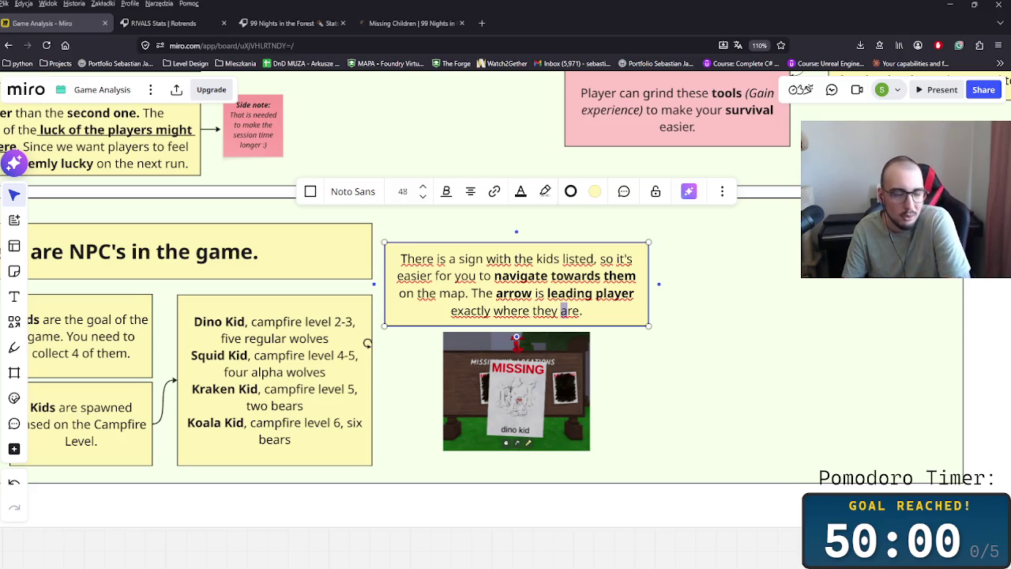
pyautogui.click(689, 361)
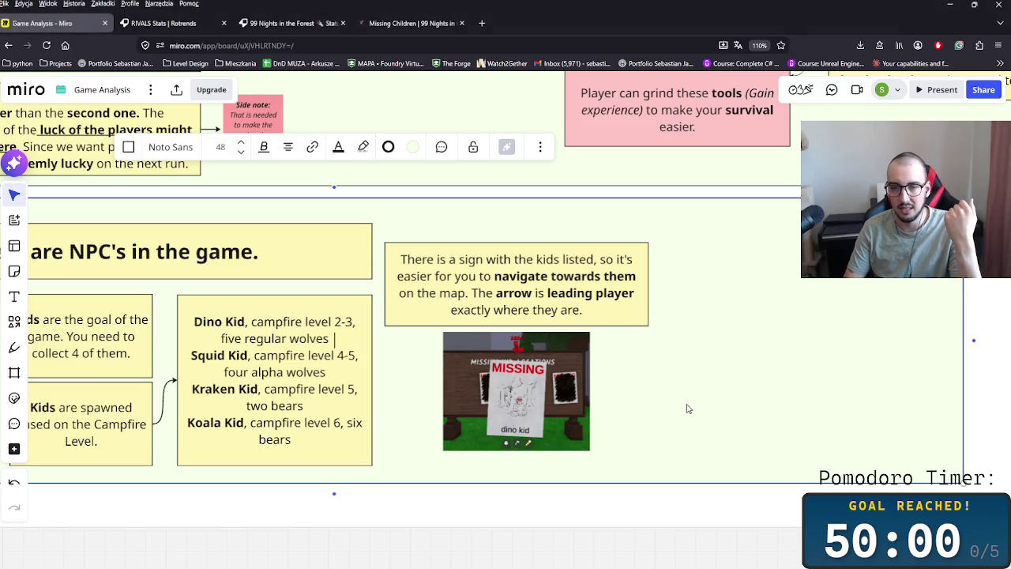
pyautogui.click(642, 515)
# Step: Zoom out to check the board, then bold 'sign' in the note about the kids' sign
pyautogui.scroll(-3, 630, 529)
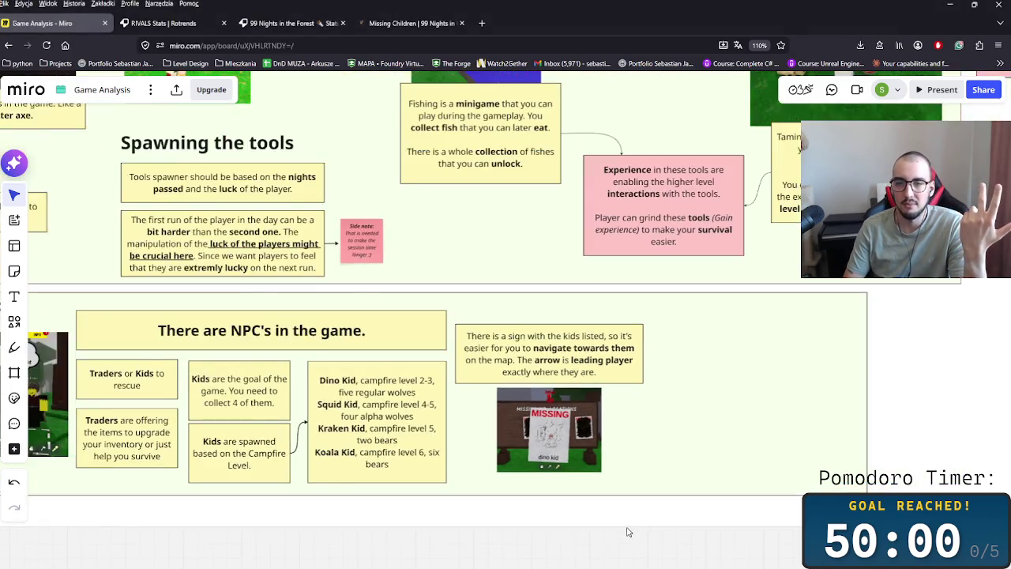
pyautogui.scroll(-3, 628, 531)
pyautogui.scroll(-1, 653, 495)
pyautogui.scroll(1, 643, 510)
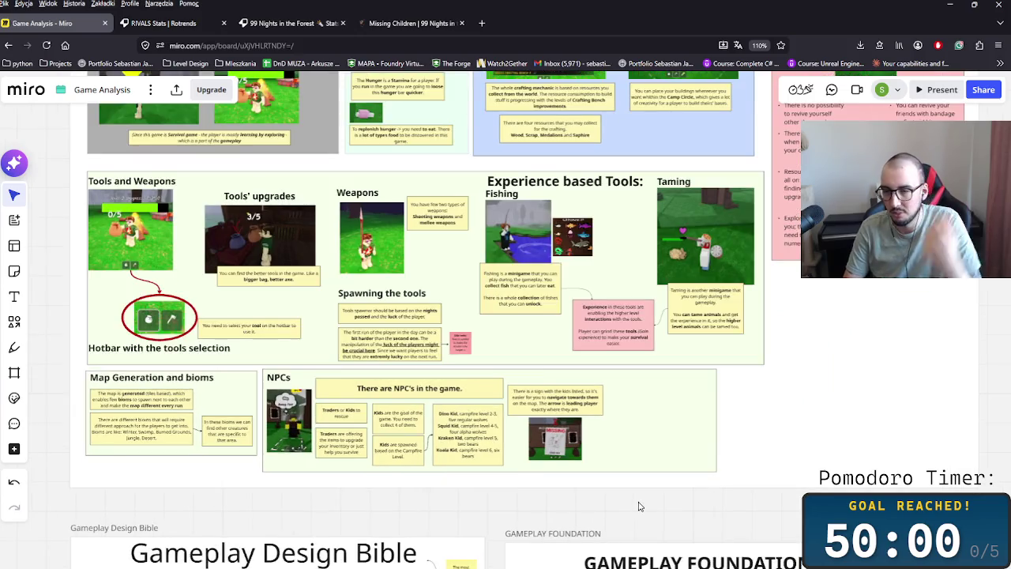
pyautogui.scroll(1, 640, 506)
pyautogui.scroll(2, 633, 500)
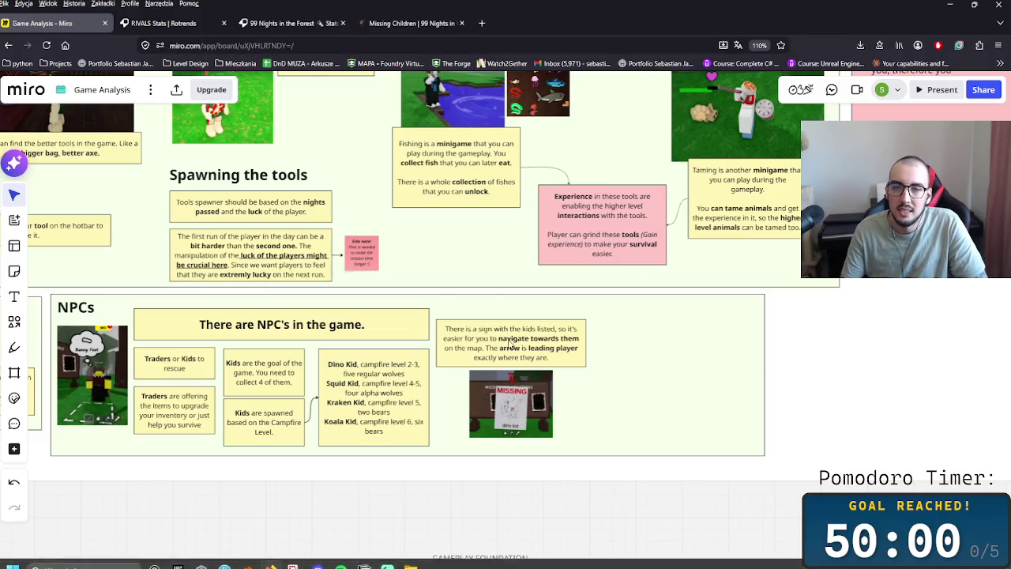
pyautogui.click(568, 359)
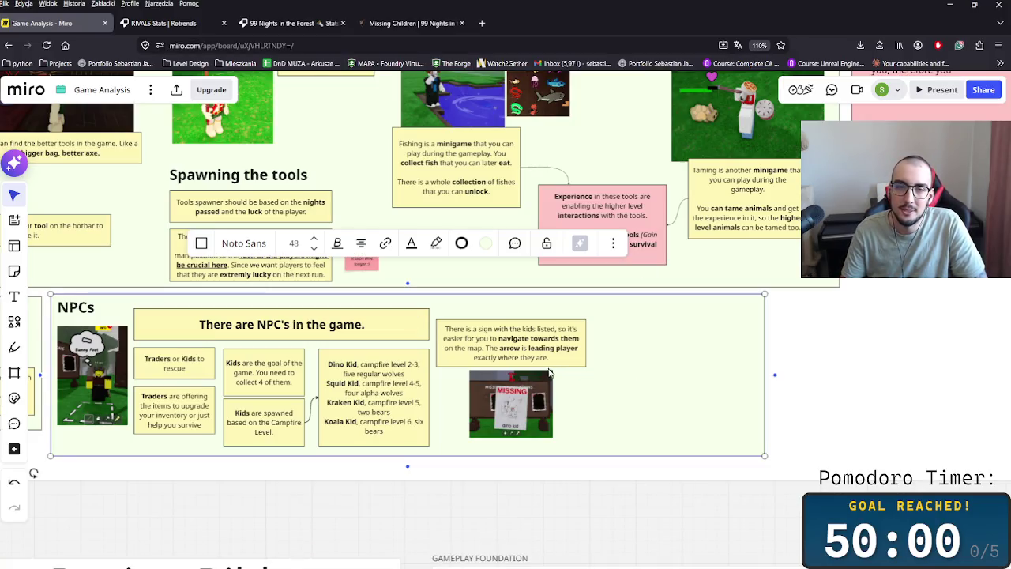
pyautogui.click(492, 338)
pyautogui.doubleClick(484, 328)
pyautogui.hotkey('ctrl', 'b')
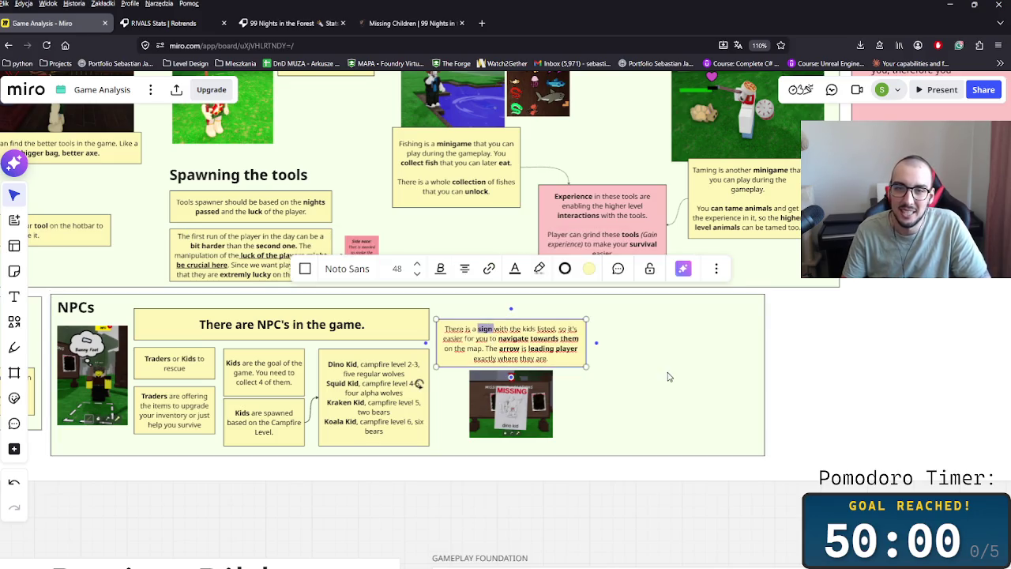
pyautogui.click(660, 376)
pyautogui.scroll(-3, 571, 379)
# Step: Zoom and pan around the Game Analysis board to review its sections
pyautogui.scroll(-1, 592, 407)
pyautogui.scroll(-1, 734, 368)
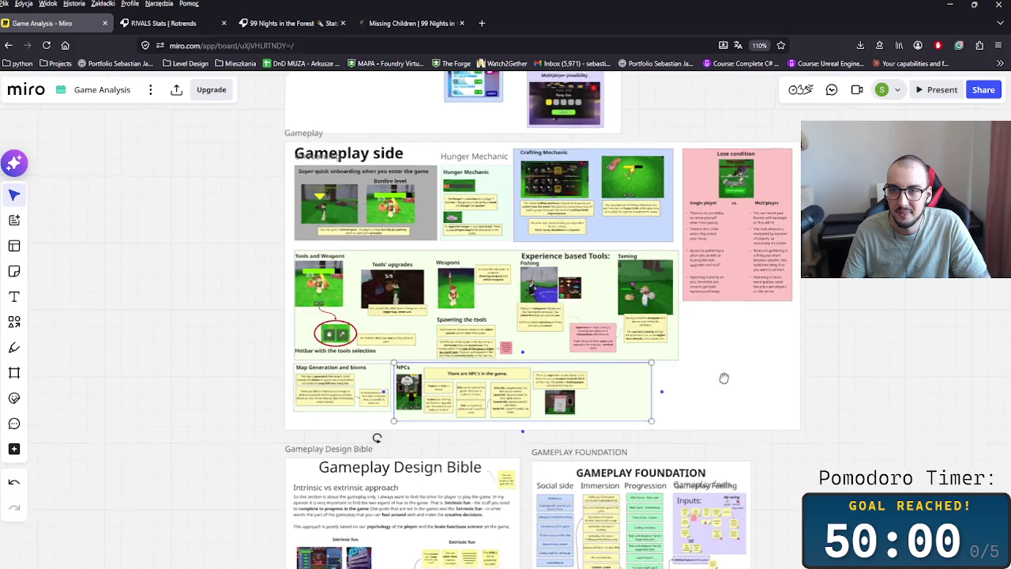
pyautogui.scroll(1, 711, 404)
pyautogui.scroll(4, 711, 404)
pyautogui.scroll(3, 580, 420)
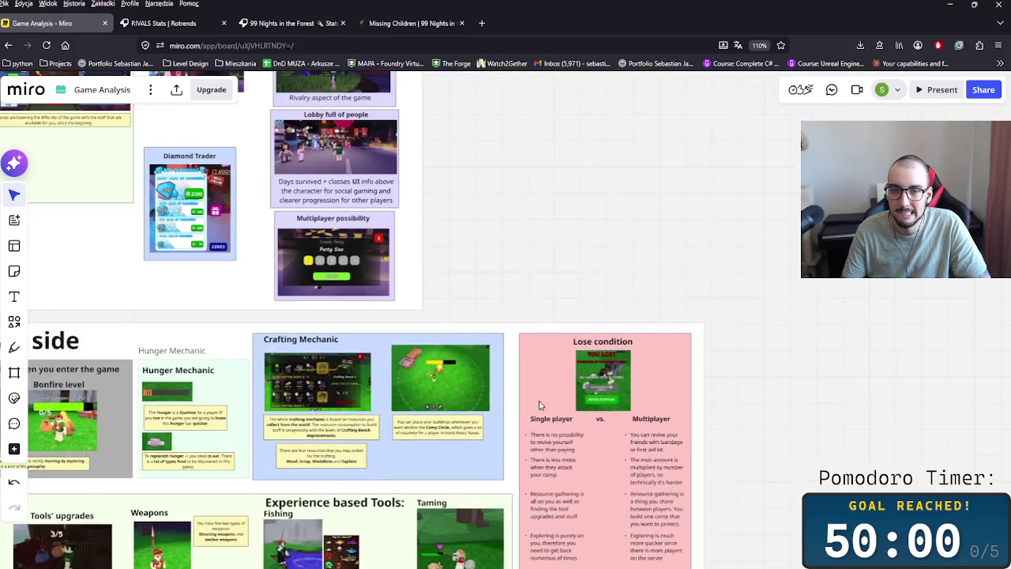
pyautogui.scroll(3, 581, 412)
pyautogui.scroll(3, 601, 442)
pyautogui.scroll(3, 624, 482)
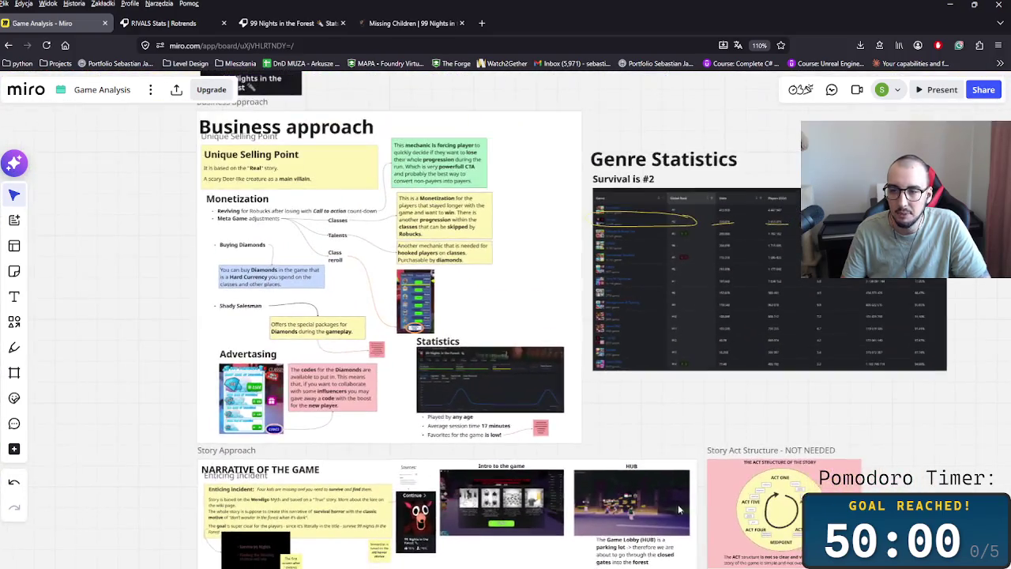
pyautogui.scroll(-2, 637, 503)
pyautogui.scroll(-2, 624, 498)
pyautogui.scroll(-5, 553, 482)
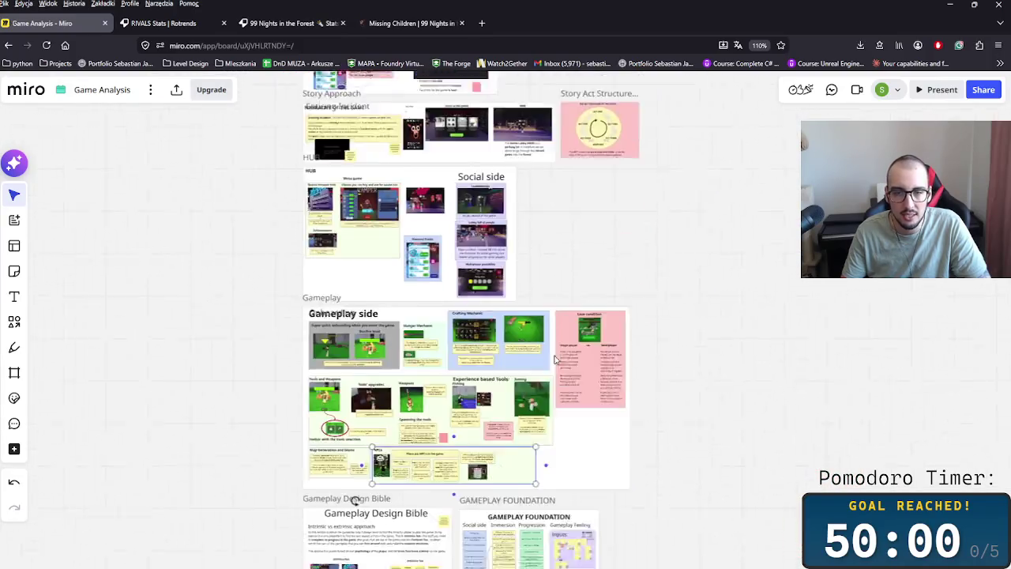
pyautogui.scroll(2, 509, 455)
pyautogui.scroll(-3, 509, 456)
pyautogui.scroll(-3, 490, 361)
pyautogui.scroll(1, 453, 282)
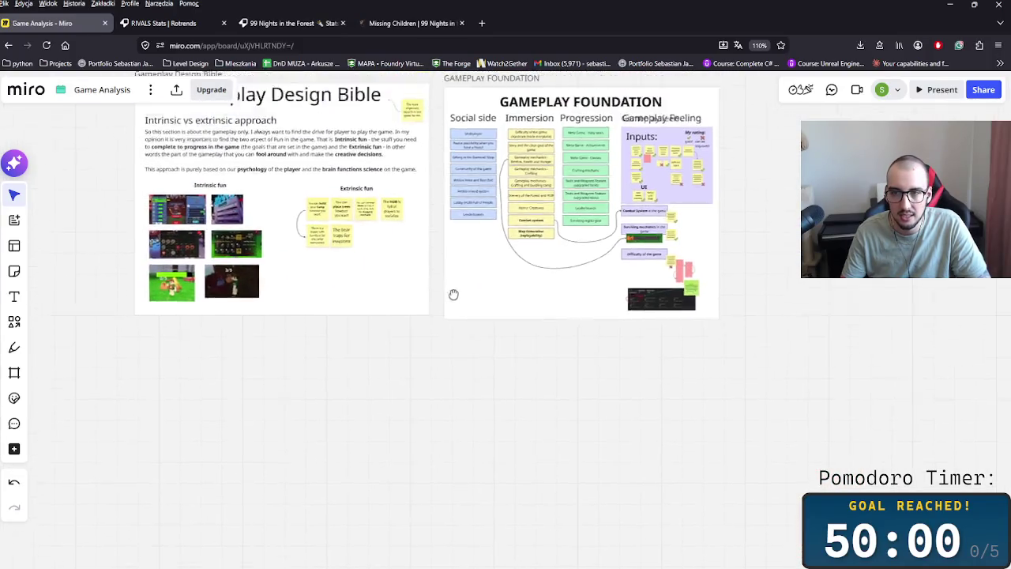
pyautogui.scroll(3, 453, 355)
pyautogui.scroll(3, 452, 429)
pyautogui.scroll(1, 510, 485)
pyautogui.hscroll(-5, 579, 485)
pyautogui.scroll(5, 655, 519)
pyautogui.scroll(3, 512, 558)
pyautogui.scroll(3, 452, 372)
pyautogui.scroll(3, 571, 436)
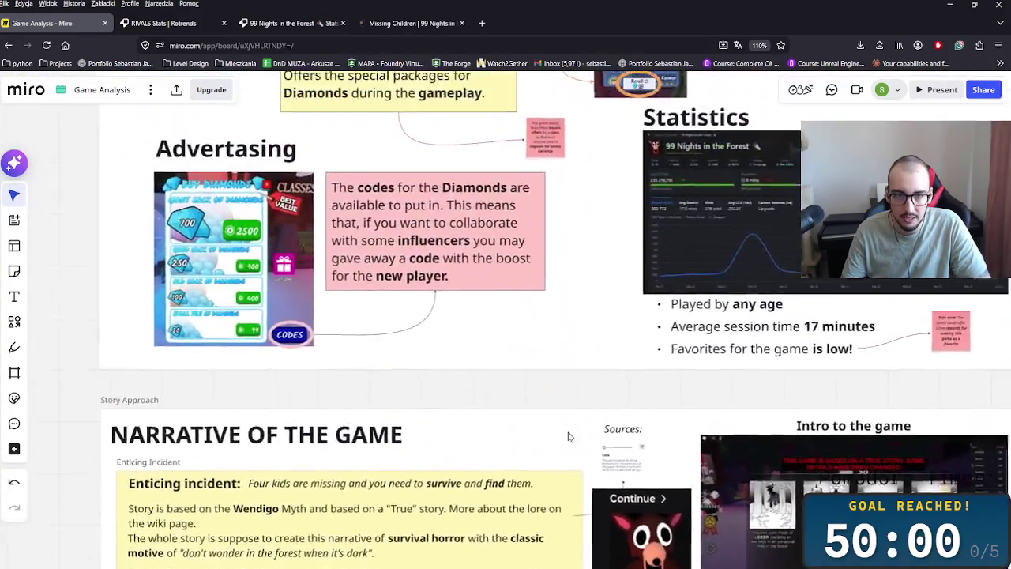
pyautogui.scroll(1, 446, 363)
pyautogui.scroll(6, 447, 363)
pyautogui.scroll(-2, 380, 300)
pyautogui.scroll(-1, 332, 236)
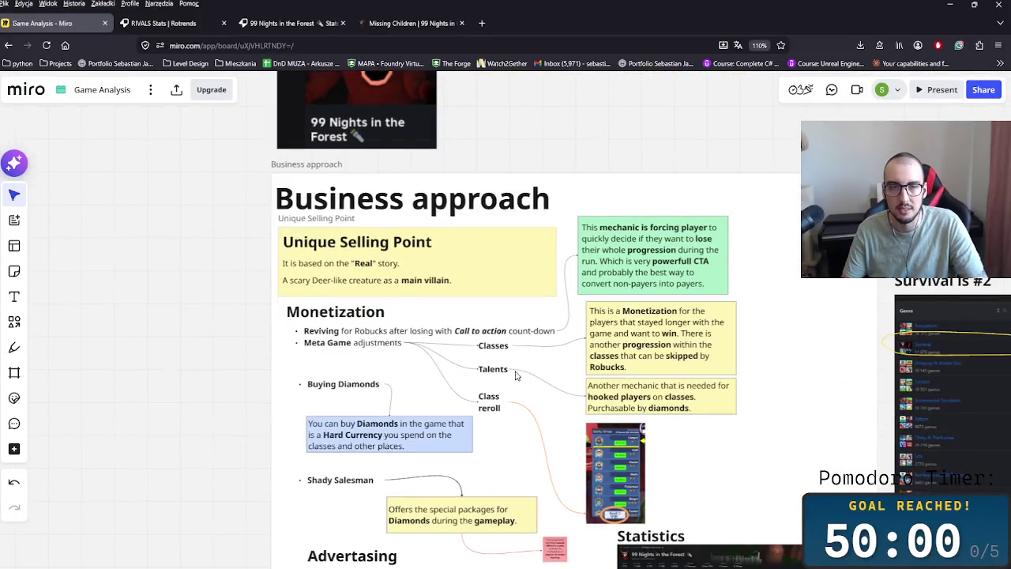
pyautogui.scroll(-1, 423, 293)
pyautogui.hscroll(2, 423, 294)
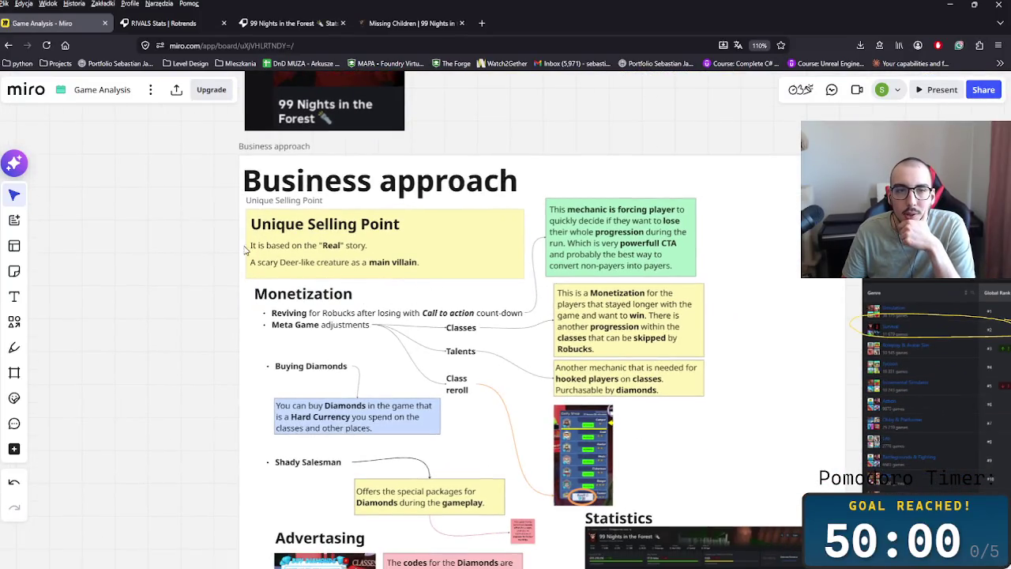
pyautogui.scroll(-3, 314, 319)
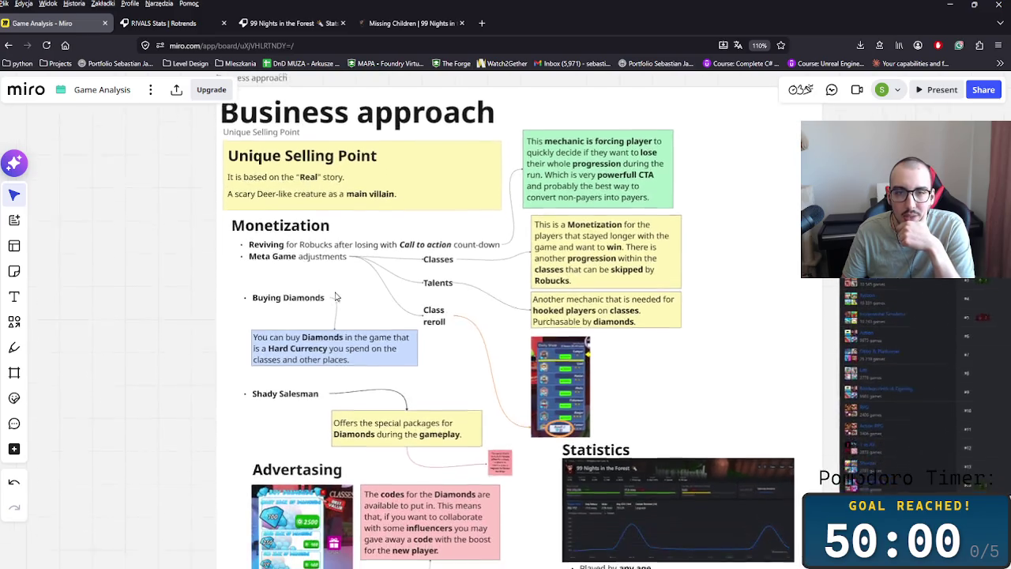
pyautogui.scroll(-1, 345, 253)
pyautogui.scroll(-1, 434, 289)
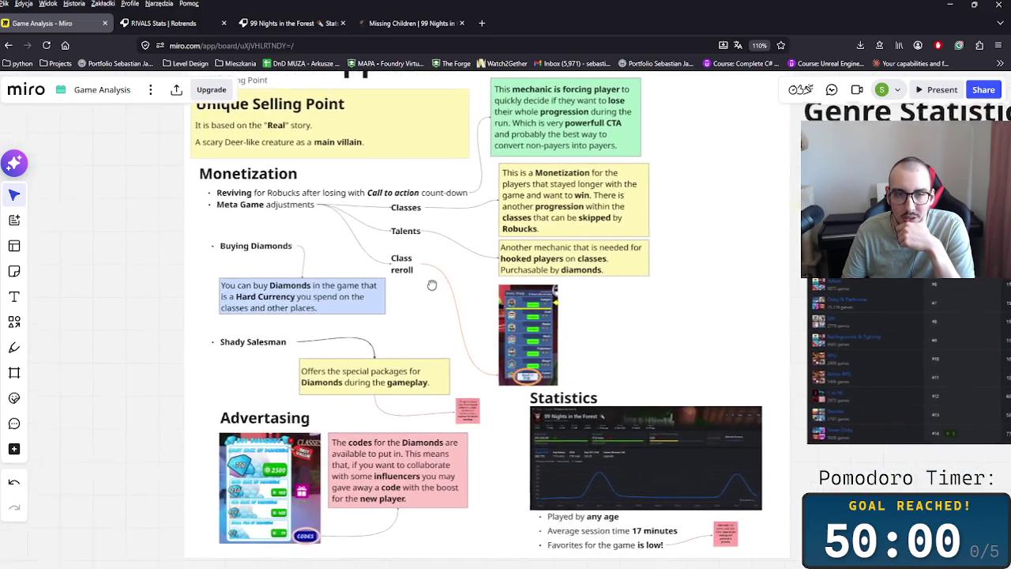
pyautogui.scroll(2, 422, 290)
pyautogui.scroll(2, 422, 291)
pyautogui.hscroll(2, 398, 316)
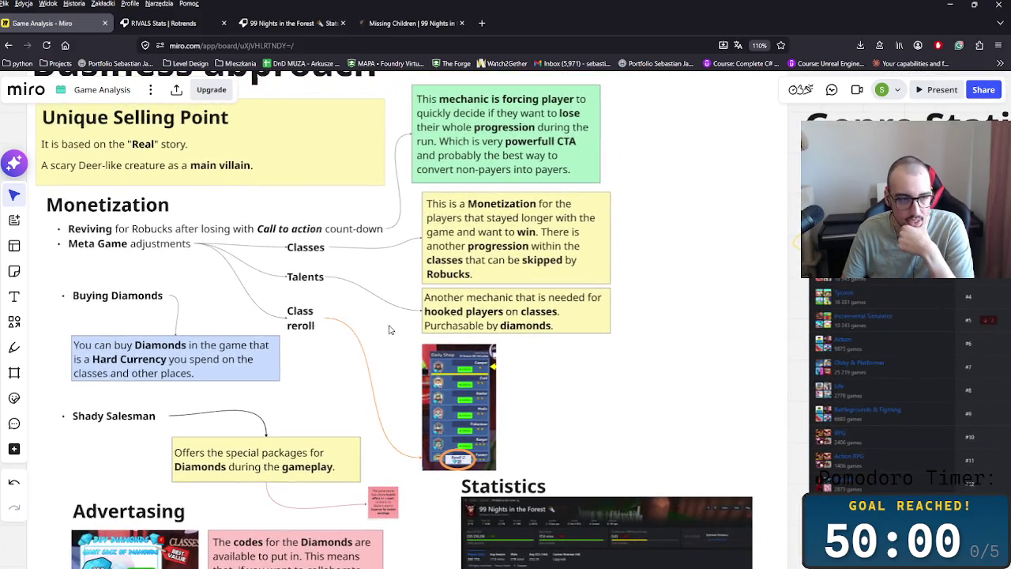
pyautogui.scroll(-1, 402, 328)
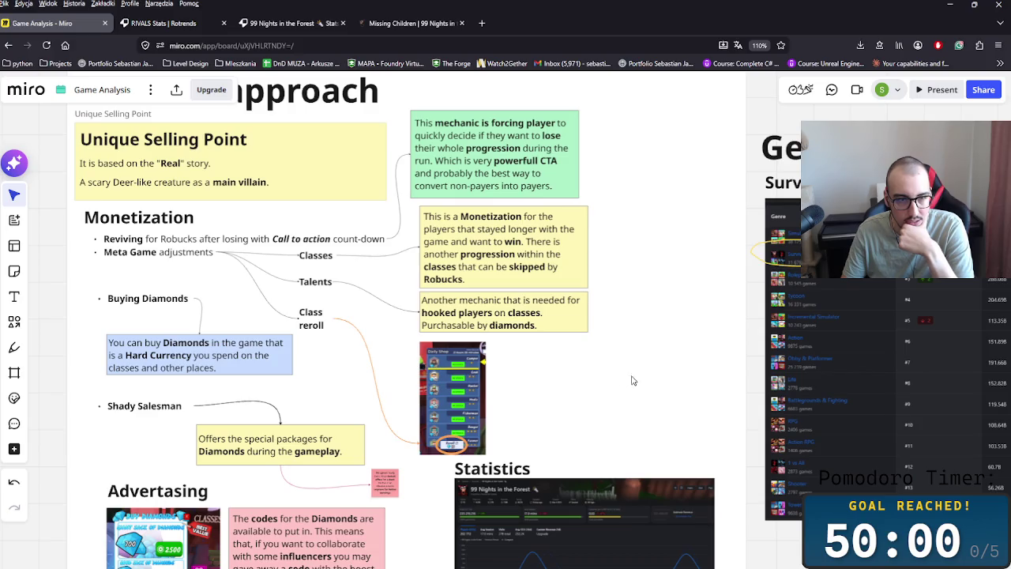
# Step: Bring the Statistics section and the whole Business approach frame into view
pyautogui.moveTo(662, 391)
pyautogui.mouseDown()
pyautogui.moveTo(639, 348)
pyautogui.moveTo(605, 332)
pyautogui.mouseUp()
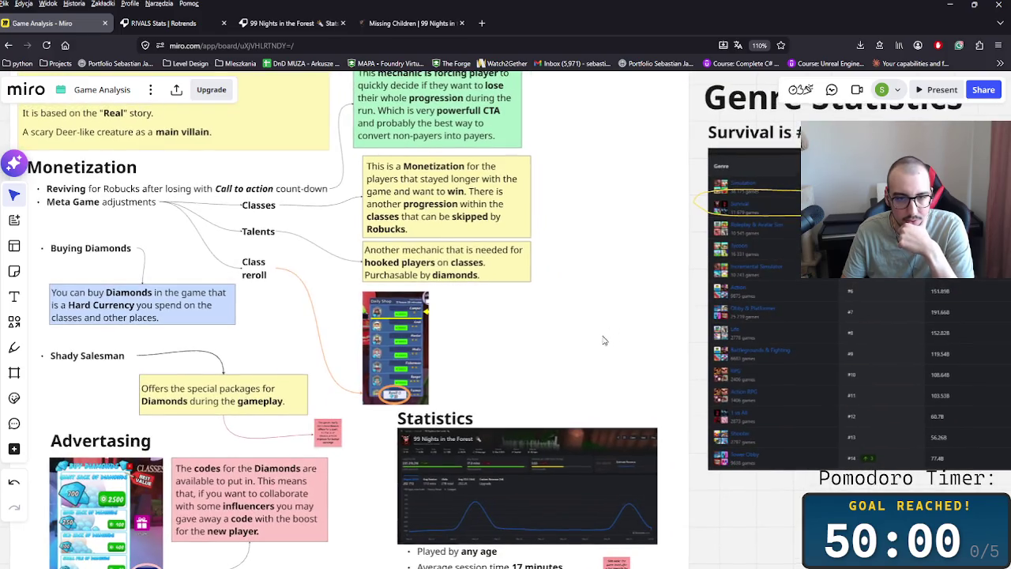
pyautogui.scroll(-2, 505, 363)
pyautogui.scroll(-1, 387, 405)
pyautogui.scroll(-1, 387, 404)
pyautogui.scroll(-1, 410, 393)
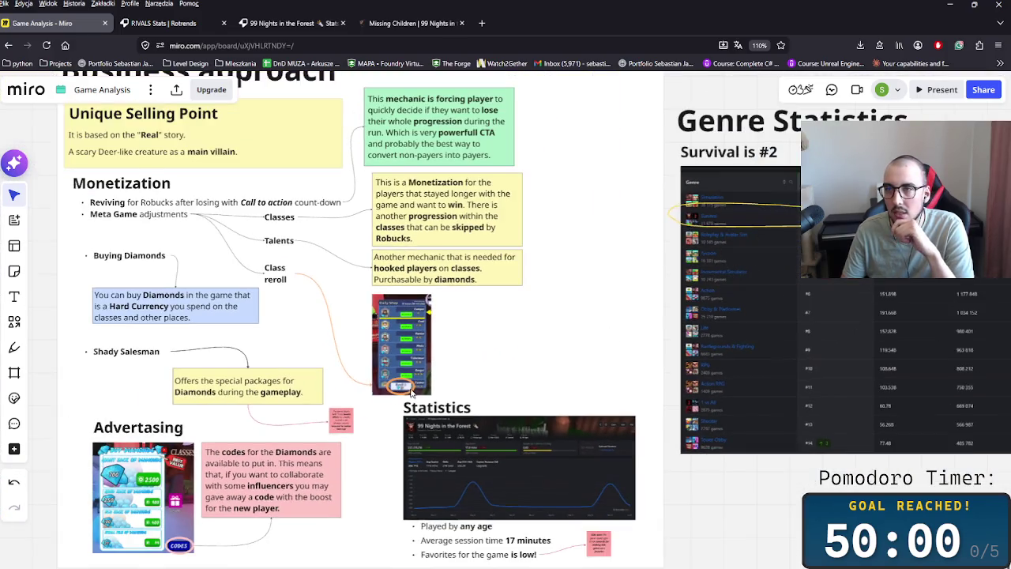
pyautogui.scroll(-2, 411, 393)
pyautogui.scroll(1, 510, 266)
pyautogui.scroll(1, 532, 312)
pyautogui.scroll(1, 544, 384)
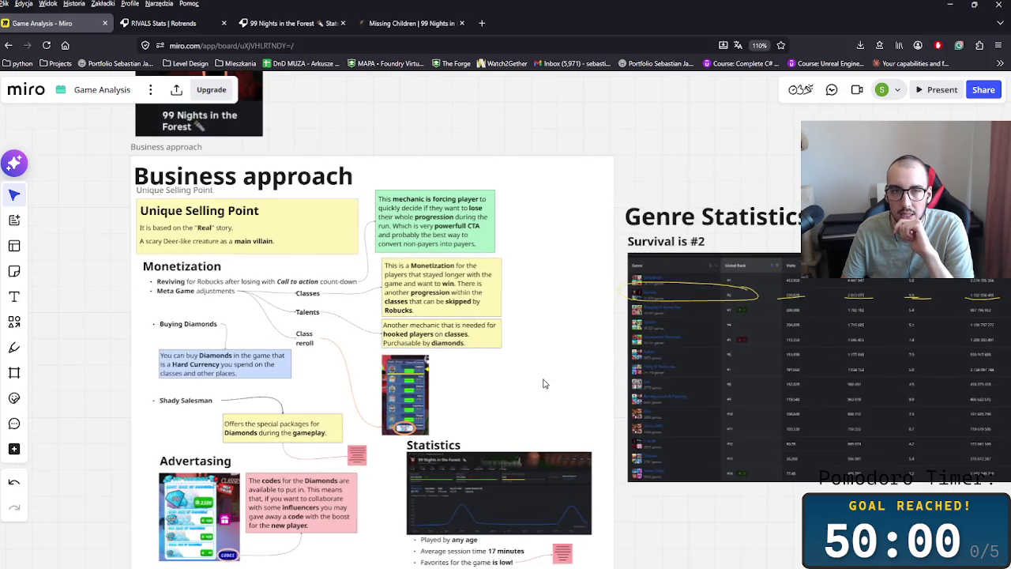
pyautogui.moveTo(537, 394); pyautogui.dragTo(542, 355)
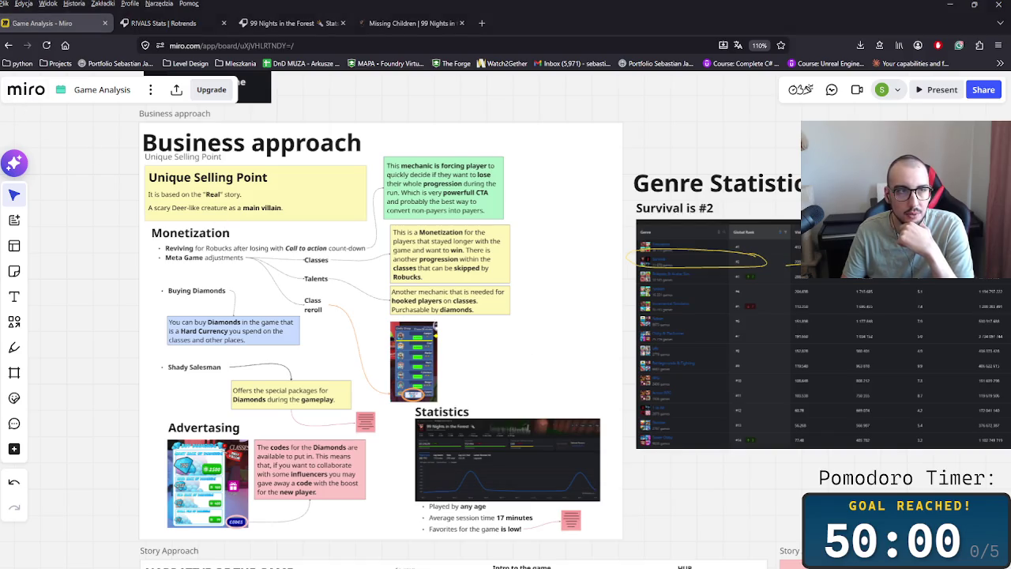
pyautogui.click(594, 356)
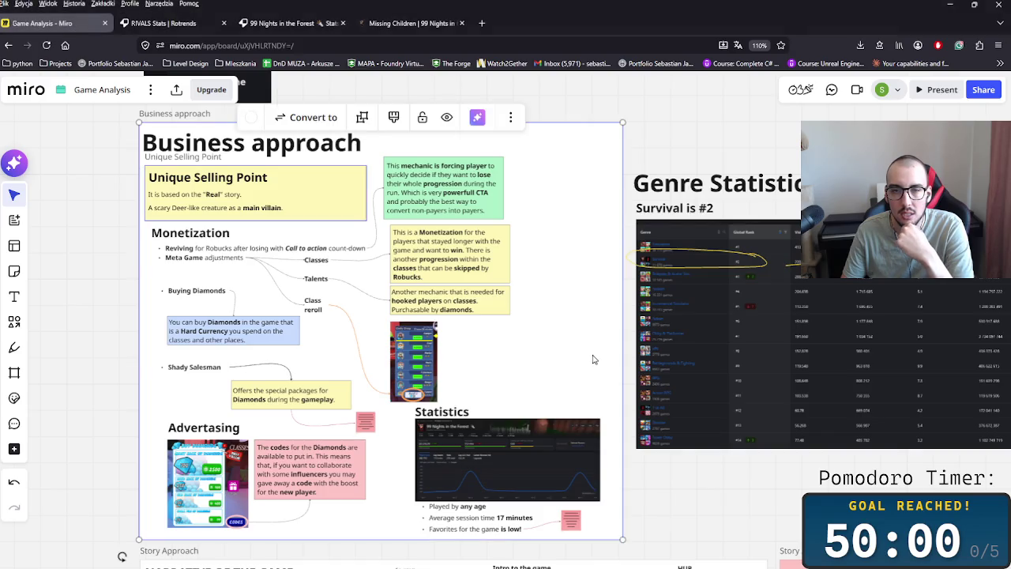
pyautogui.click(732, 483)
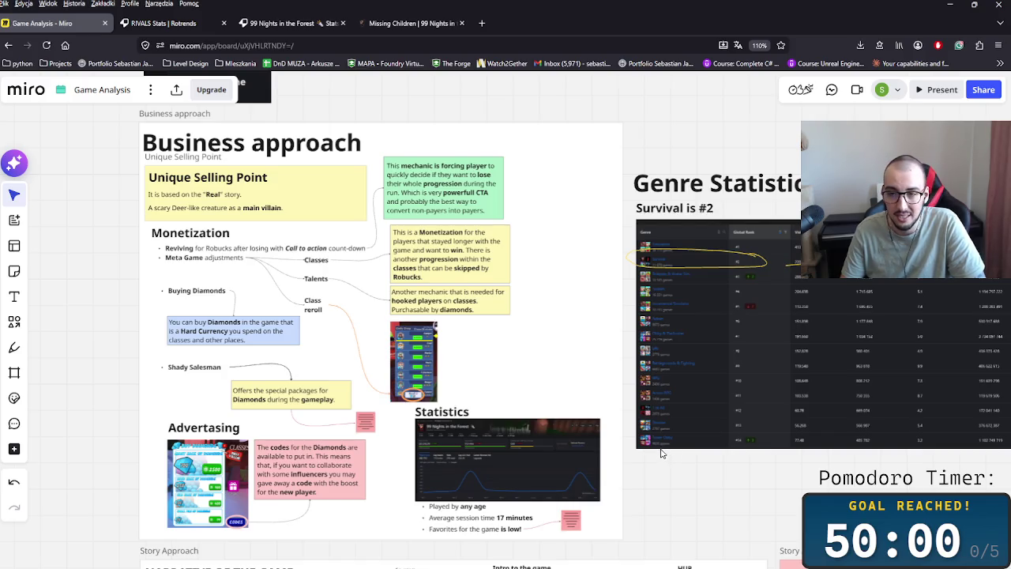
# Step: Open the Portfolio bookmark's website in a new browser tab
pyautogui.scroll(-3, 662, 452)
pyautogui.hscroll(1, 615, 386)
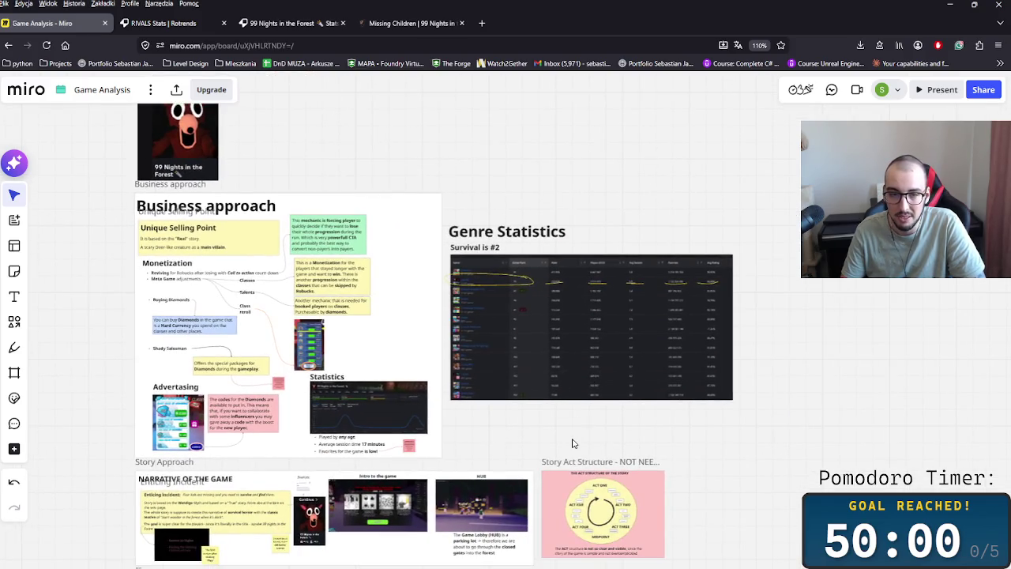
pyautogui.scroll(-2, 572, 440)
pyautogui.hscroll(-3, 571, 440)
pyautogui.scroll(5, 605, 440)
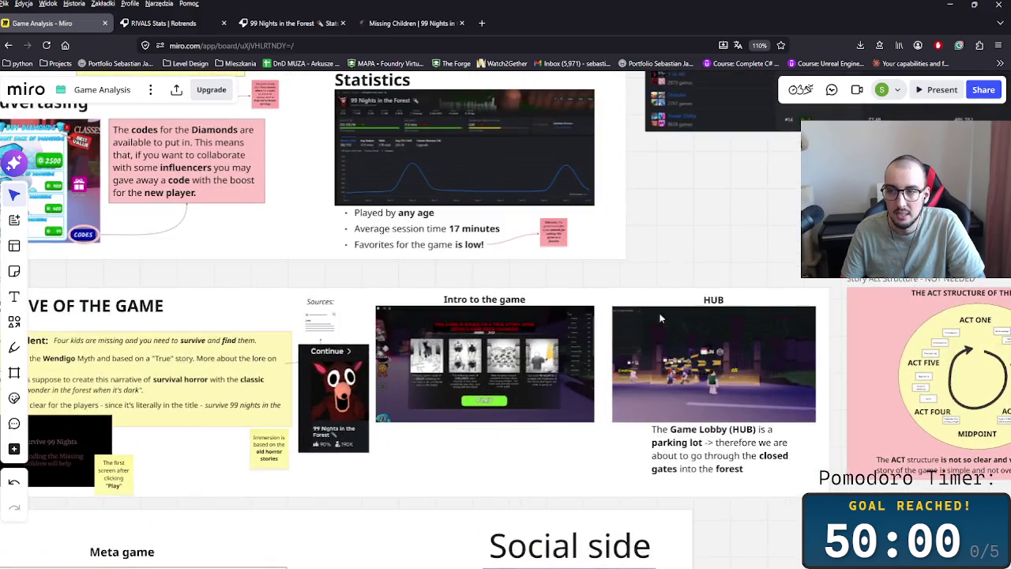
pyautogui.scroll(3, 655, 325)
pyautogui.scroll(-3, 402, 208)
pyautogui.hscroll(-5, 656, 277)
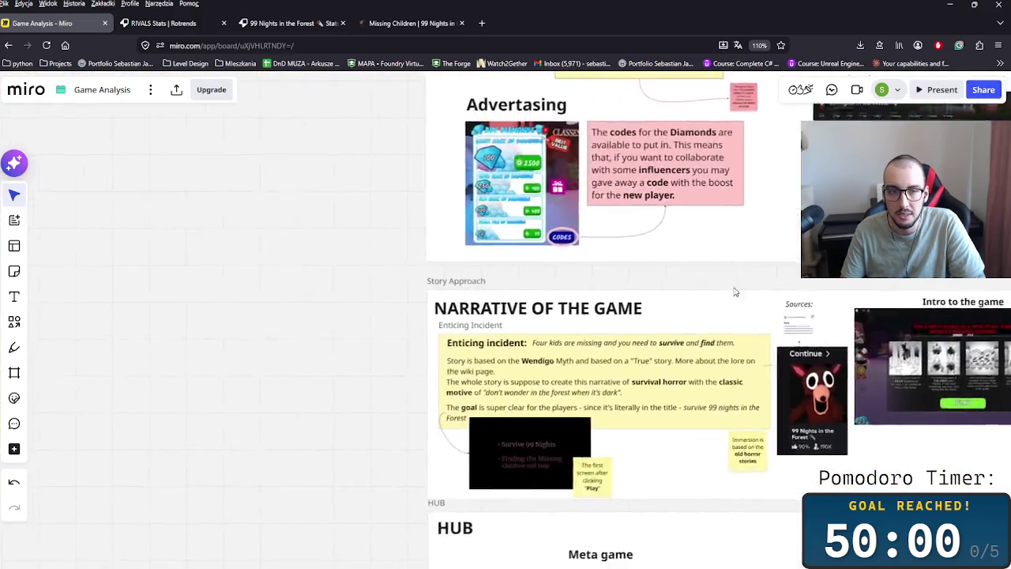
pyautogui.hscroll(-2, 419, 276)
pyautogui.hscroll(3, 334, 286)
pyautogui.hscroll(1, 334, 286)
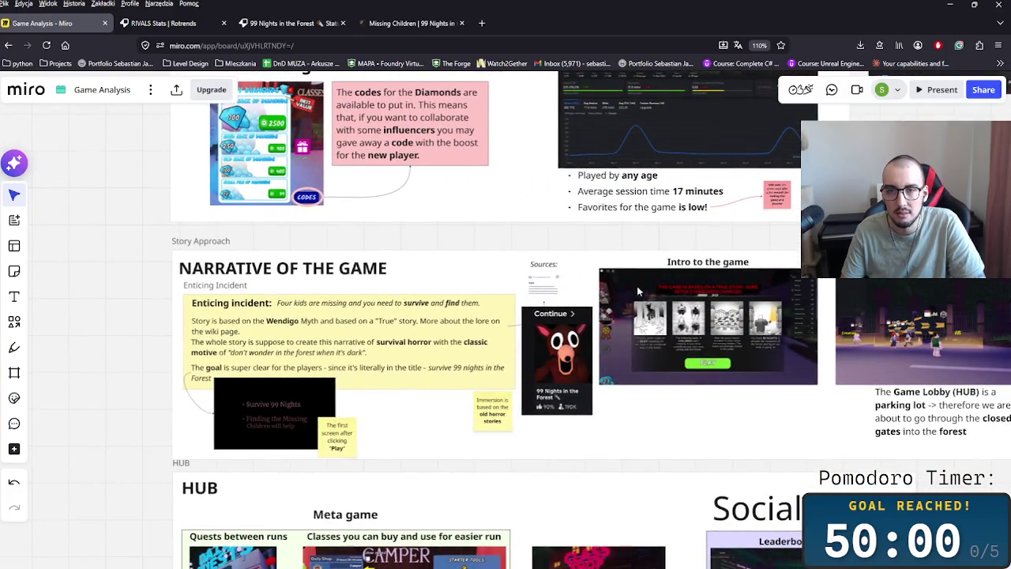
pyautogui.scroll(-1, 643, 282)
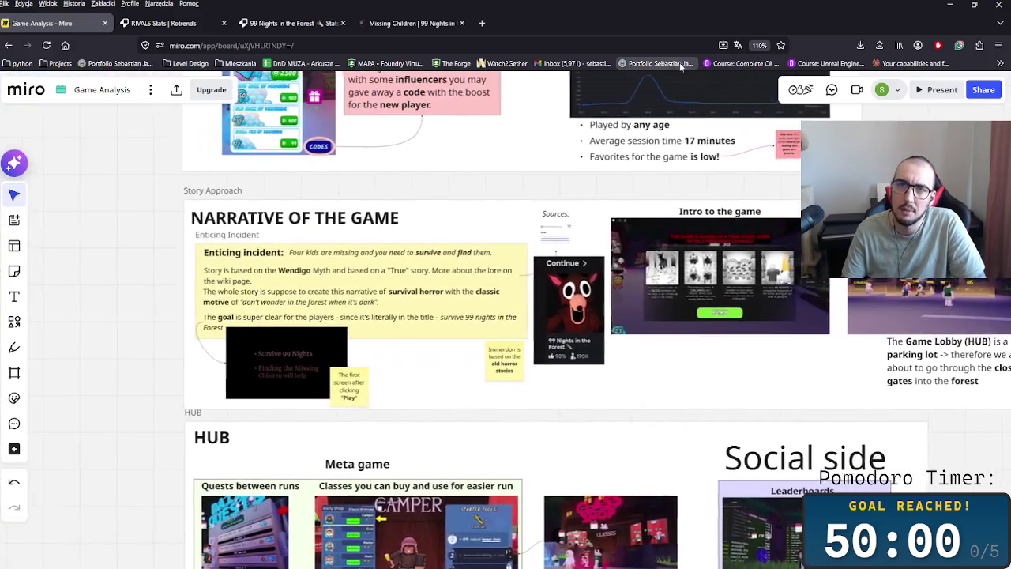
pyautogui.middleClick(681, 67)
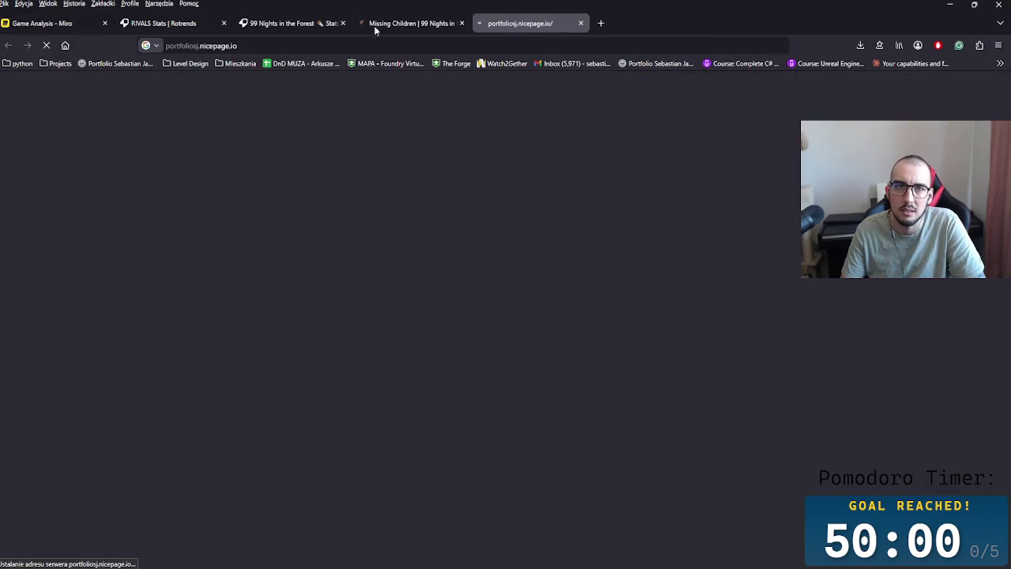
# Step: Open the portfolio's Game Design page from 'Check my work' and scroll through it
pyautogui.scroll(-1, 453, 434)
pyautogui.scroll(-3, 453, 436)
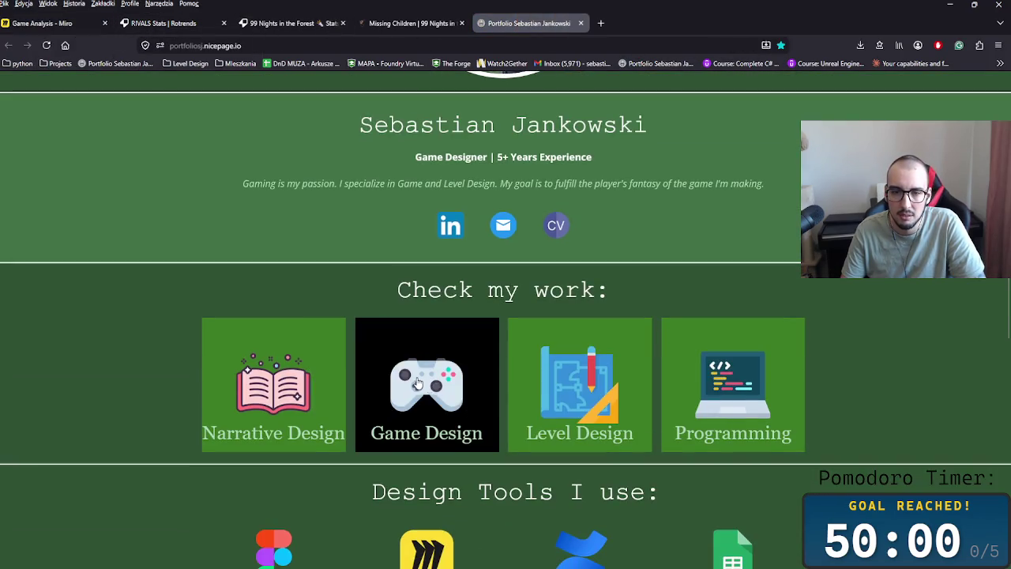
pyautogui.click(458, 327)
pyautogui.scroll(-10, 747, 447)
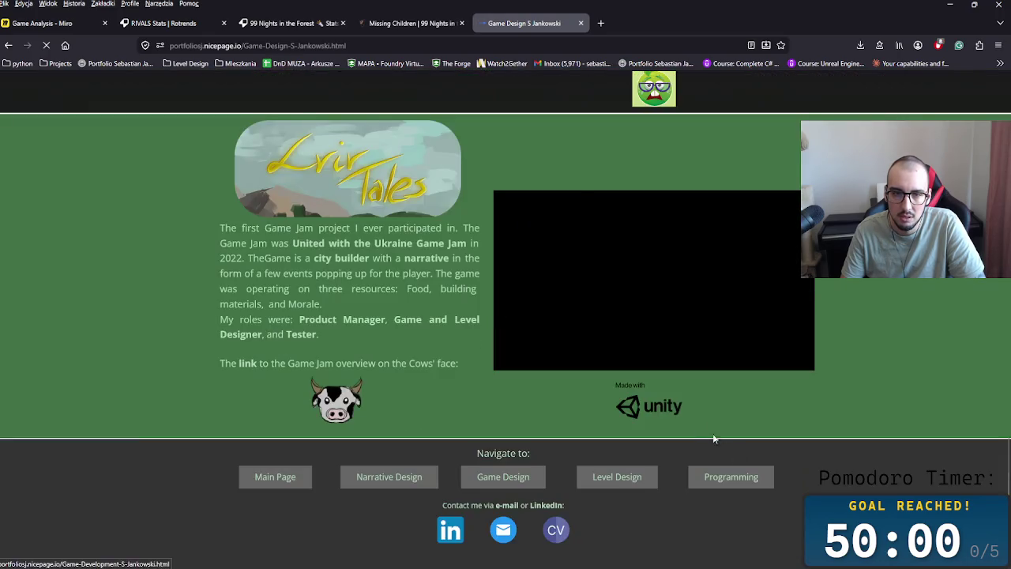
pyautogui.scroll(-1, 799, 461)
pyautogui.middleClick(814, 417)
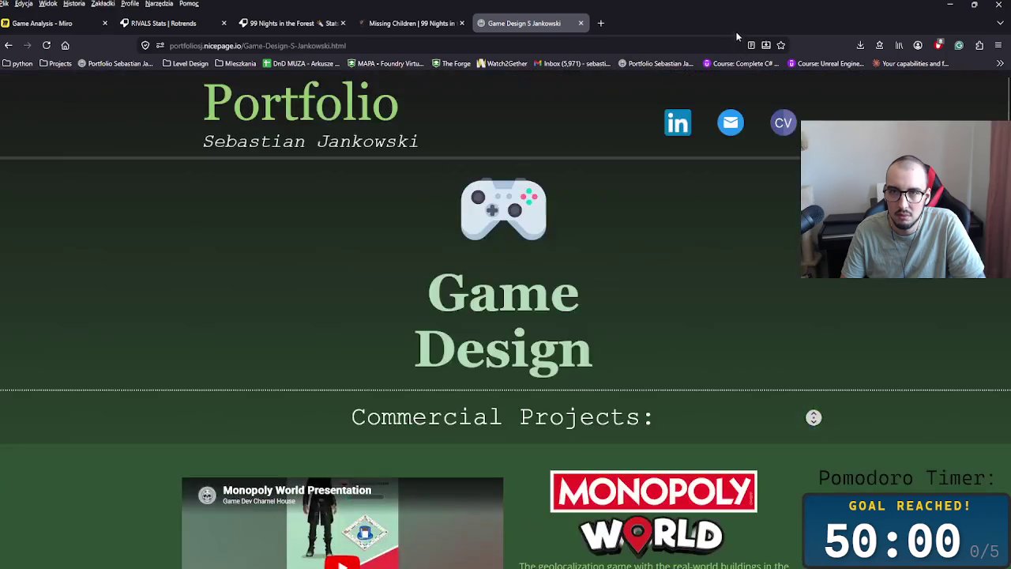
# Step: Return to the Game Analysis Miro board and pan to the HUB section
pyautogui.click(162, 22)
pyautogui.click(44, 23)
pyautogui.scroll(2, 467, 332)
pyautogui.scroll(1, 467, 332)
pyautogui.hscroll(3, 574, 406)
pyautogui.scroll(-2, 429, 350)
pyautogui.scroll(-3, 536, 252)
pyautogui.hscroll(-4, 536, 252)
pyautogui.scroll(1, 638, 369)
pyautogui.hscroll(2, 639, 369)
pyautogui.hscroll(1, 485, 372)
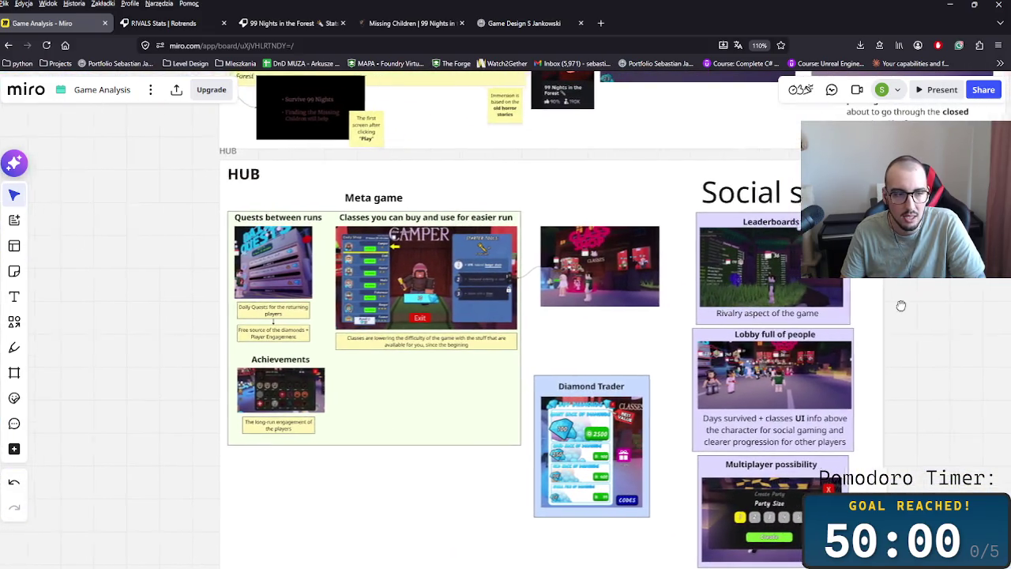
pyautogui.moveTo(890, 323); pyautogui.dragTo(733, 283)
pyautogui.hscroll(-1, 490, 295)
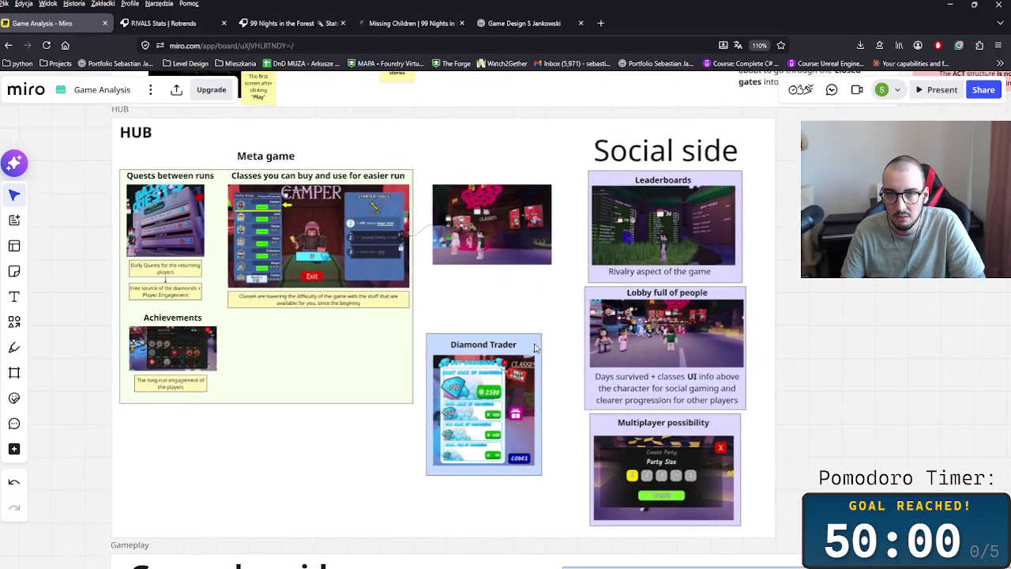
pyautogui.scroll(-3, 553, 277)
pyautogui.scroll(-3, 609, 279)
pyautogui.scroll(2, 629, 298)
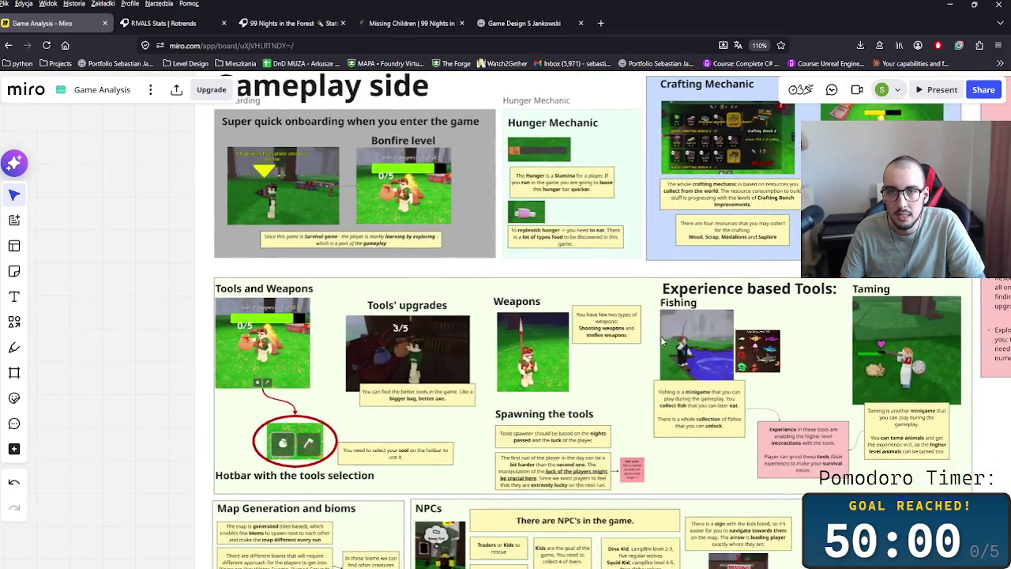
pyautogui.scroll(1, 686, 361)
pyautogui.click(622, 303)
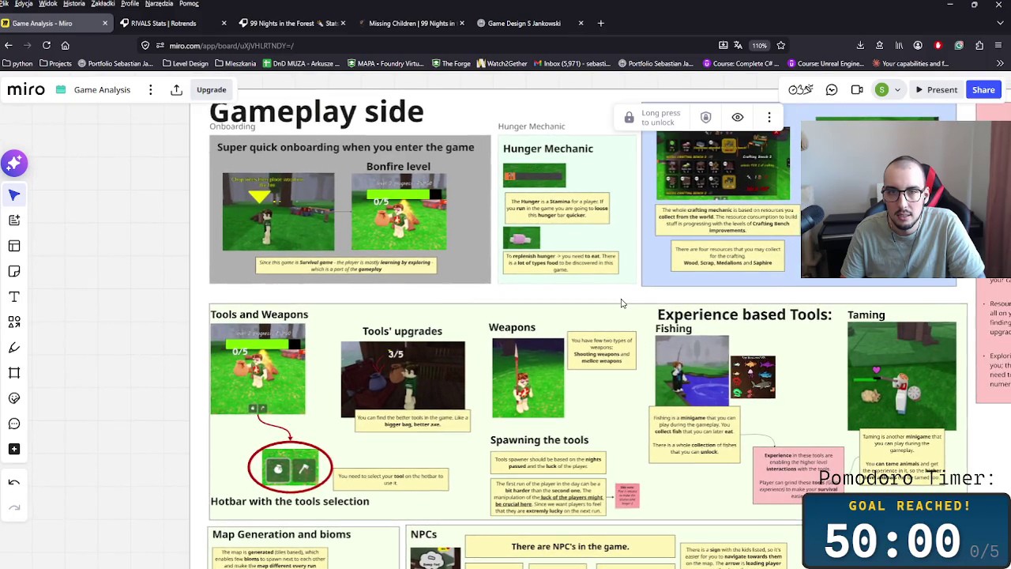
pyautogui.hscroll(1, 821, 379)
pyautogui.scroll(3, 814, 426)
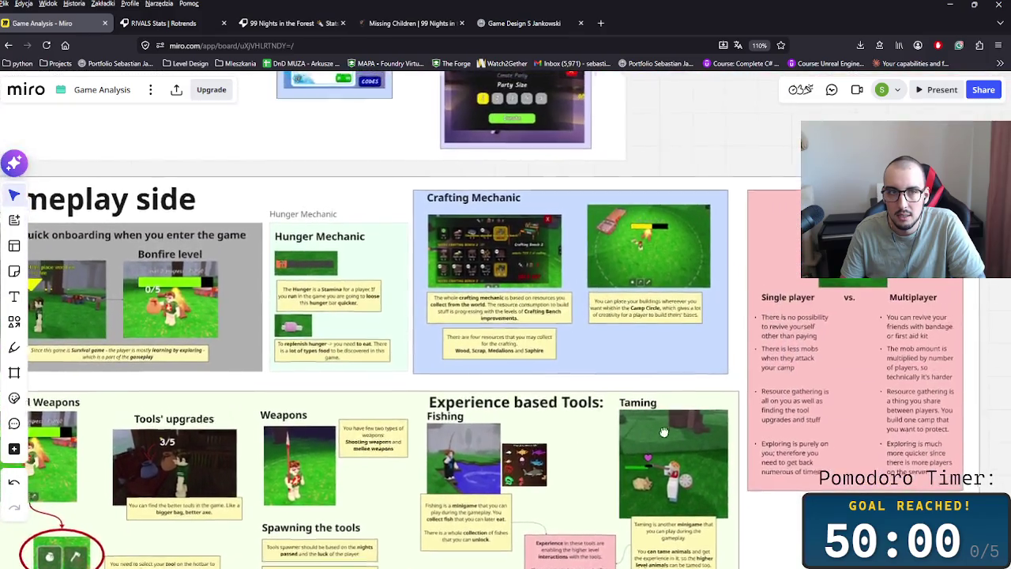
pyautogui.click(246, 245)
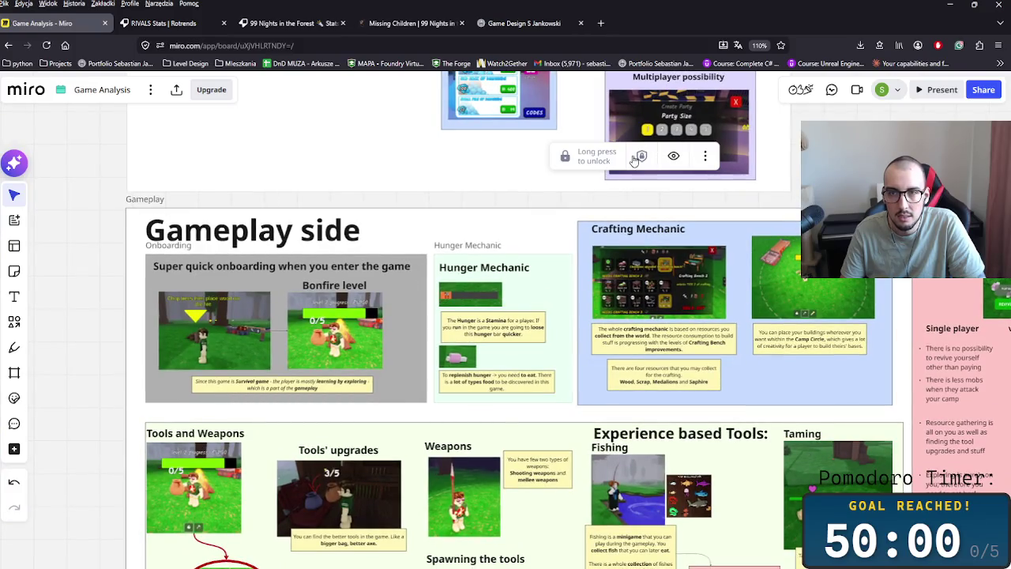
pyautogui.scroll(-2, 584, 205)
pyautogui.scroll(-4, 553, 301)
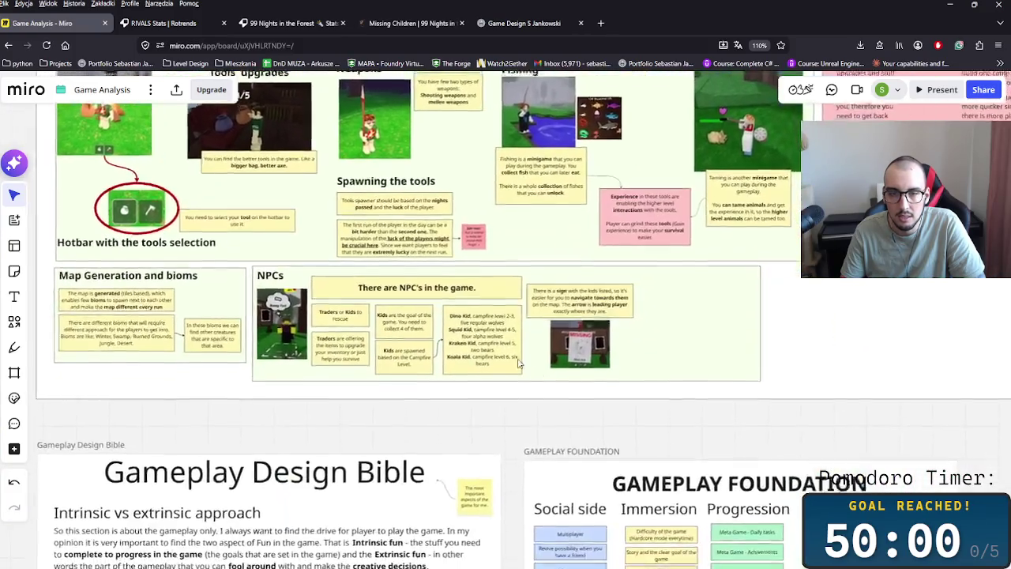
pyautogui.hscroll(6, 513, 395)
pyautogui.scroll(-1, 569, 467)
pyautogui.scroll(3, 600, 490)
pyautogui.hscroll(-3, 664, 510)
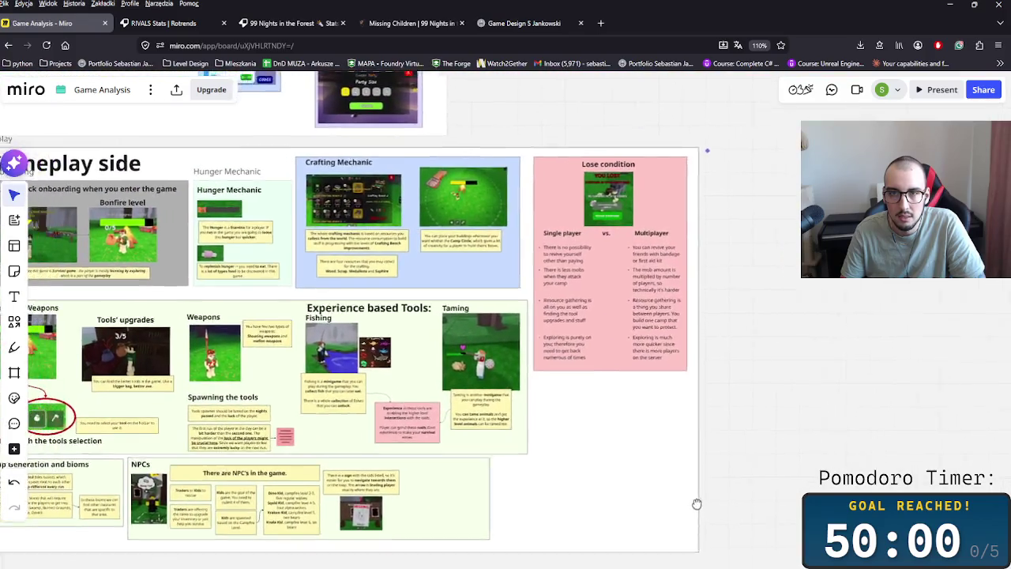
pyautogui.hscroll(-2, 727, 504)
pyautogui.hscroll(-2, 767, 504)
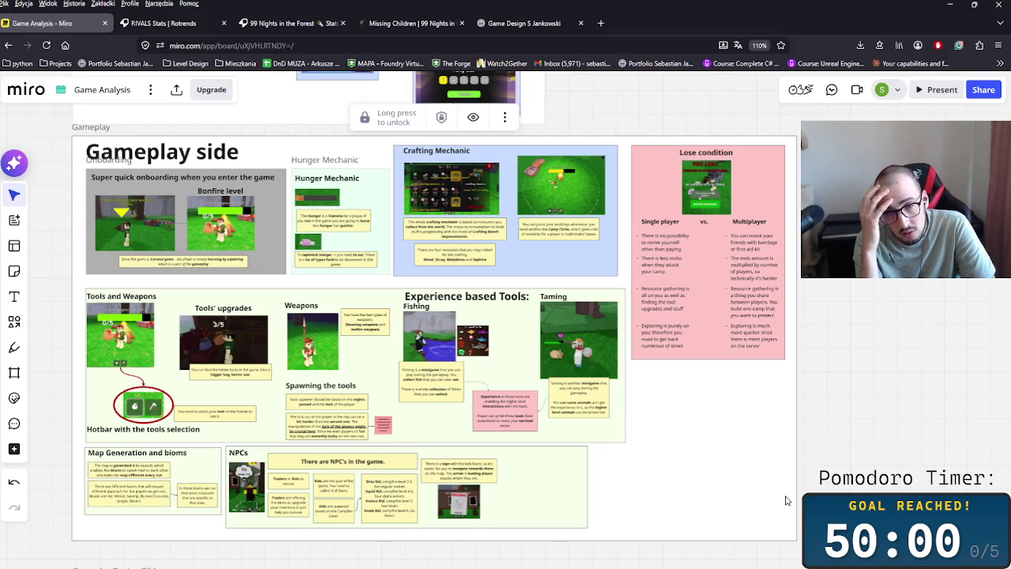
pyautogui.scroll(-5, 679, 417)
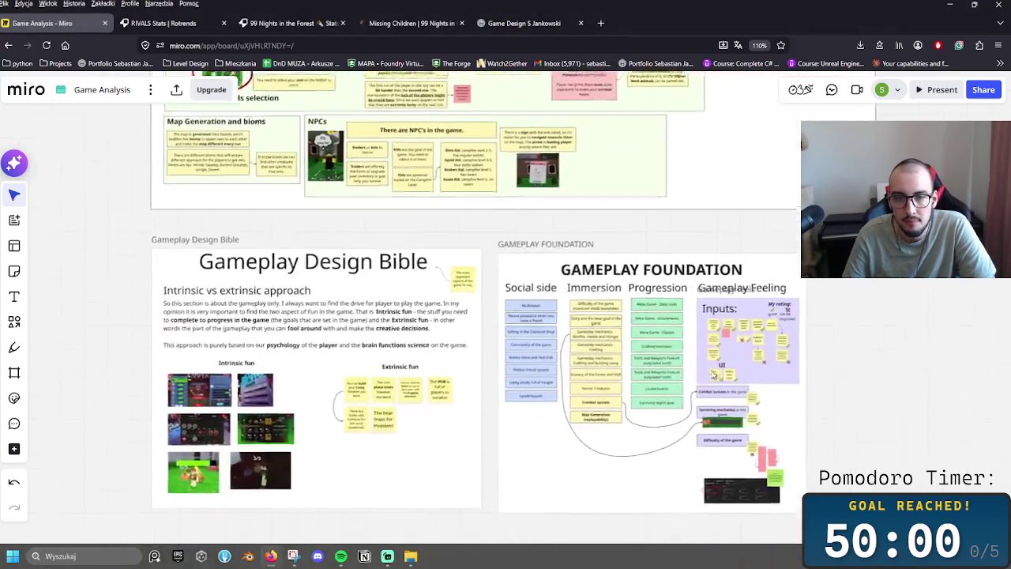
# Step: Move the Gameplay Foundation frame up and to the right
pyautogui.moveTo(711, 374); pyautogui.dragTo(699, 346)
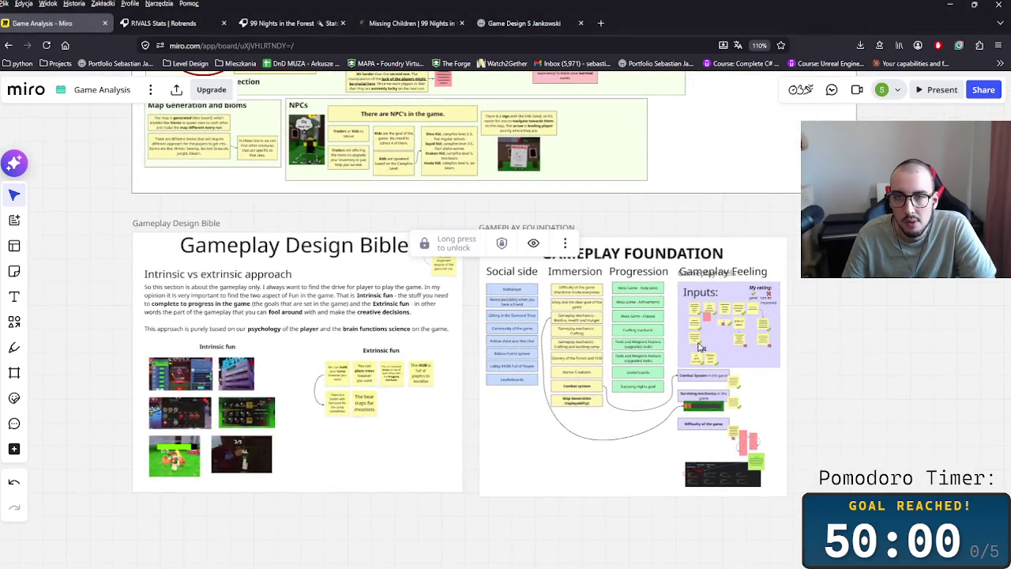
pyautogui.moveTo(857, 498)
pyautogui.mouseDown()
pyautogui.moveTo(115, 219)
pyautogui.moveTo(861, 521)
pyautogui.mouseUp()
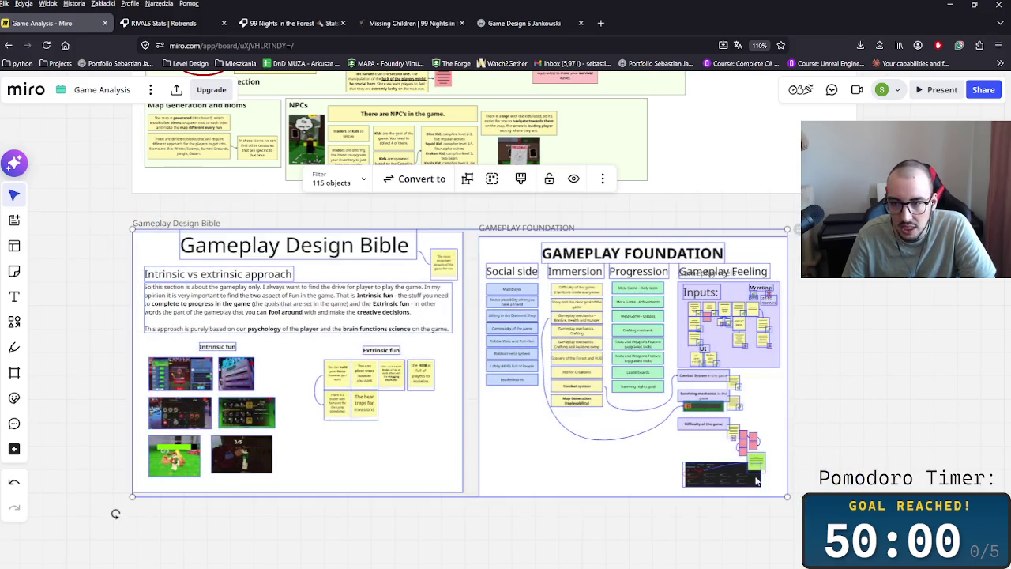
pyautogui.click(618, 461)
pyautogui.click(515, 228)
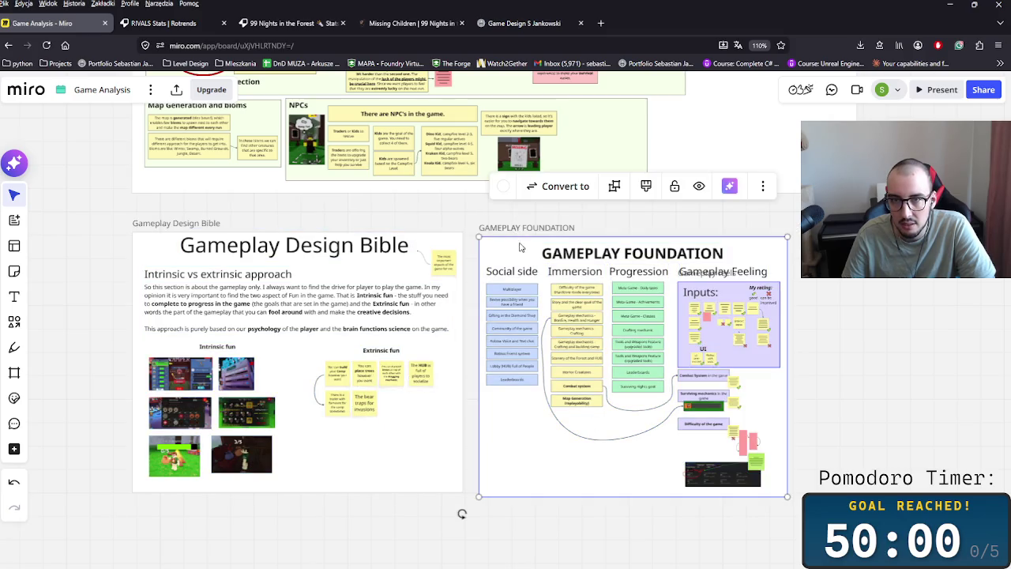
pyautogui.moveTo(514, 233); pyautogui.dragTo(584, 199)
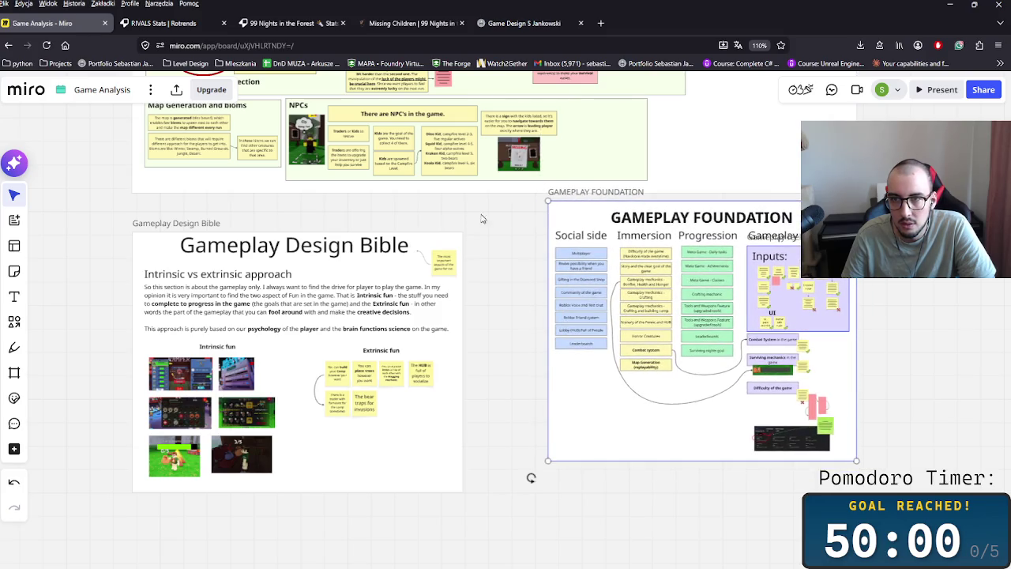
# Step: Raise Gameplay Design Bible and place Gameplay Foundation beside it at the same height
pyautogui.moveTo(202, 231); pyautogui.dragTo(202, 195)
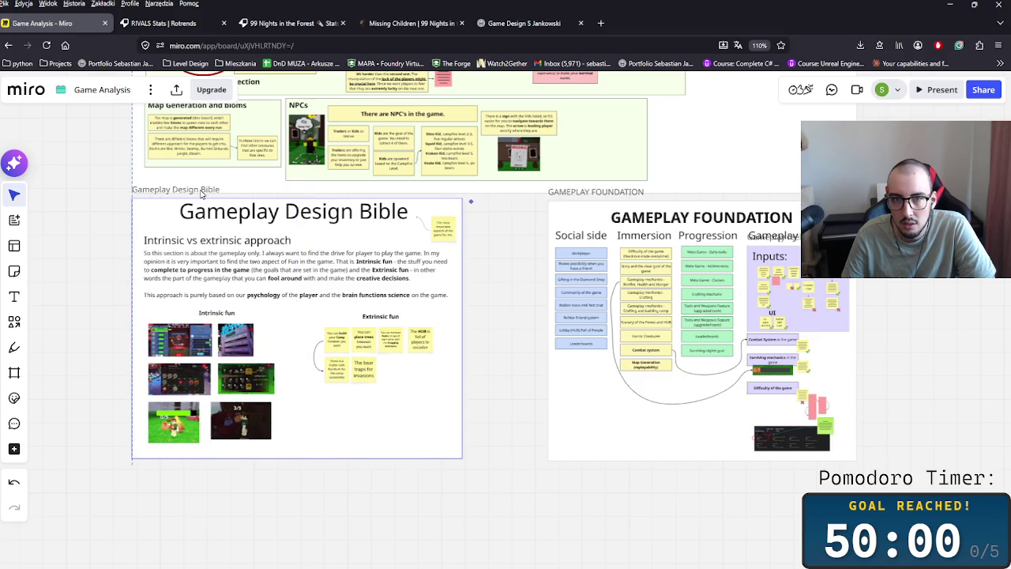
pyautogui.click(486, 200)
pyautogui.moveTo(599, 195); pyautogui.dragTo(527, 195)
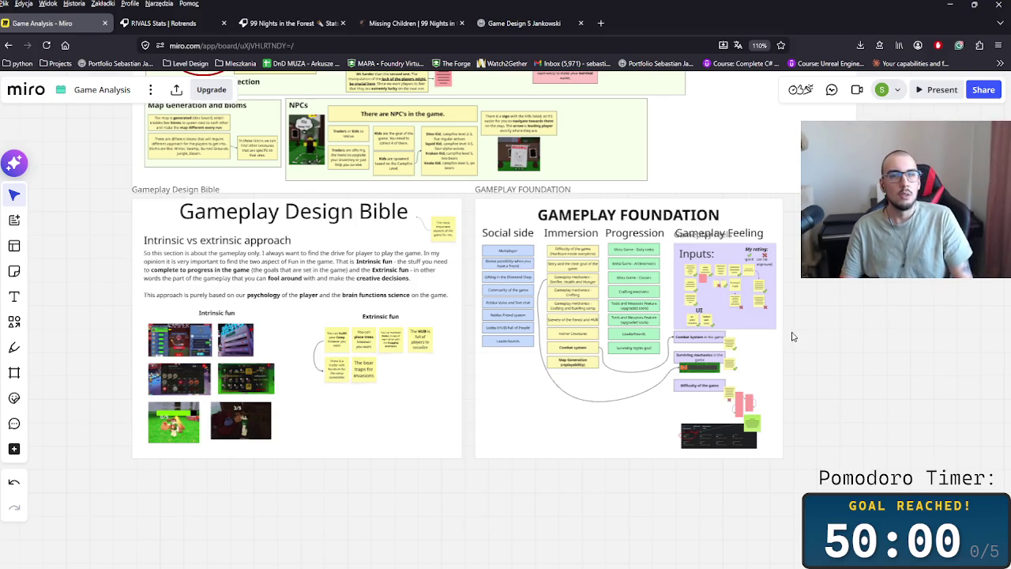
# Step: Pan around the board up to the Business approach section to review the layout
pyautogui.scroll(3, 871, 317)
pyautogui.scroll(3, 688, 390)
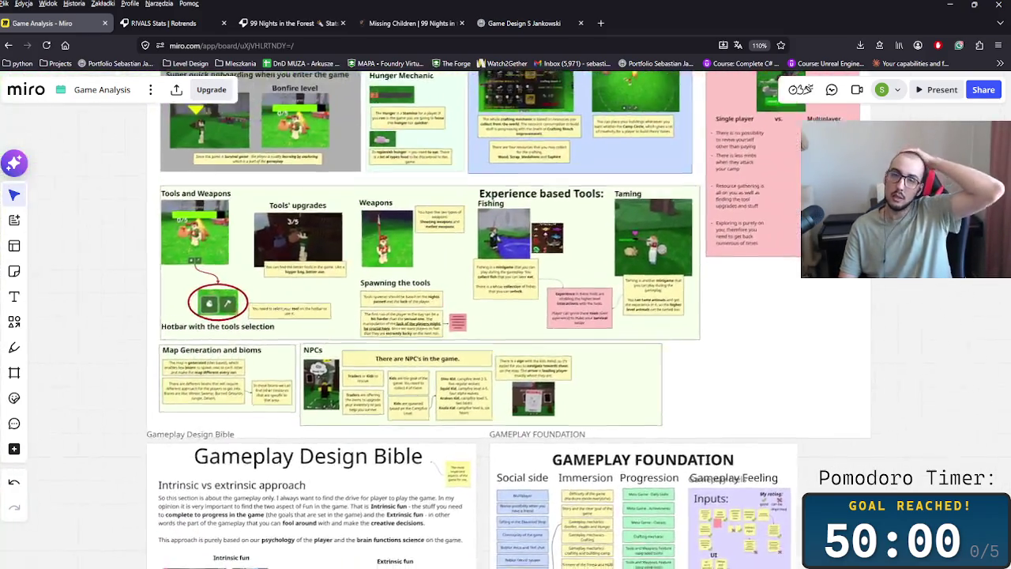
pyautogui.scroll(3, 734, 458)
pyautogui.scroll(3, 786, 527)
pyautogui.scroll(3, 785, 528)
pyautogui.scroll(3, 730, 526)
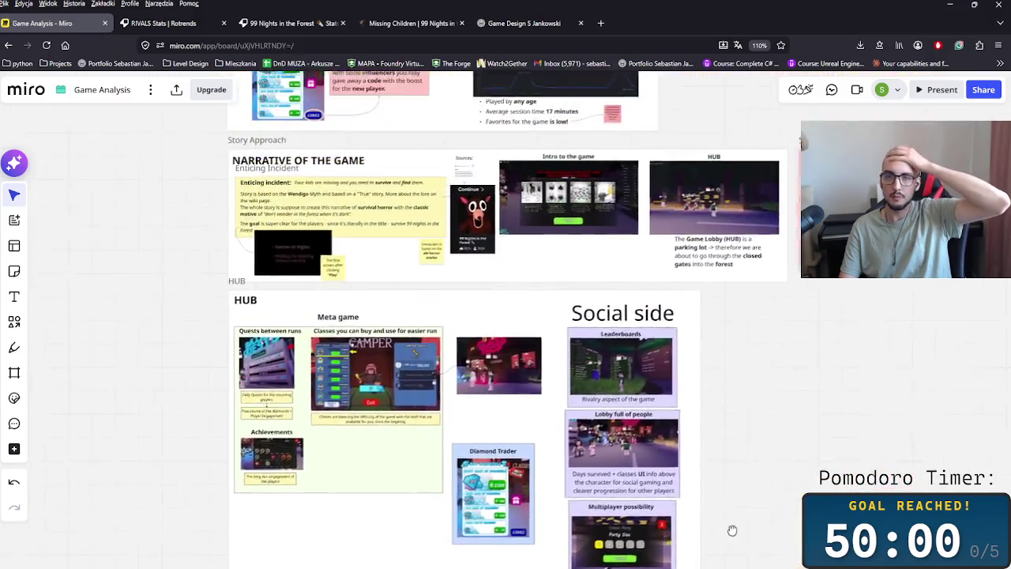
pyautogui.scroll(3, 689, 467)
pyautogui.scroll(3, 696, 414)
pyautogui.moveTo(695, 414); pyautogui.dragTo(675, 470)
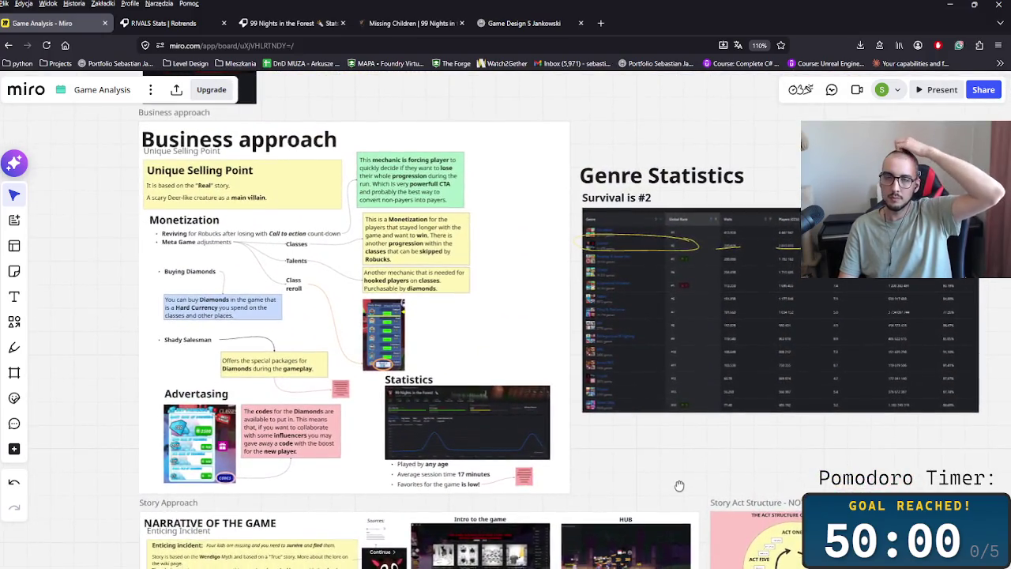
pyautogui.scroll(-5, 676, 469)
pyautogui.scroll(-5, 553, 332)
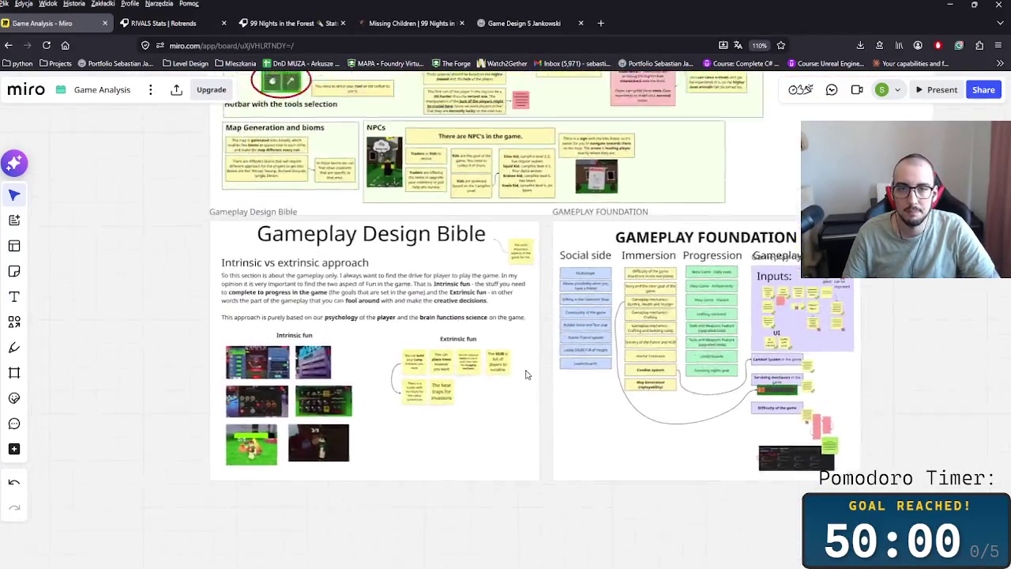
pyautogui.keyDown('ctrl'); pyautogui.scroll(3, 537, 332); pyautogui.keyUp('ctrl')
pyautogui.scroll(-3, 605, 332)
pyautogui.scroll(1, 628, 358)
pyautogui.moveTo(538, 372); pyautogui.dragTo(481, 365)
pyautogui.keyDown('ctrl'); pyautogui.scroll(-2, 480, 366); pyautogui.keyUp('ctrl')
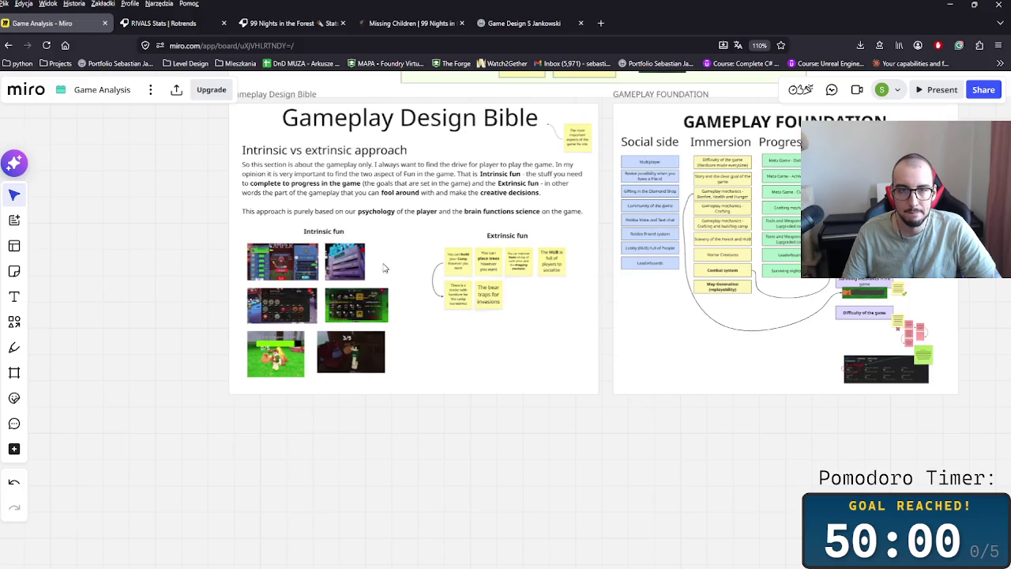
pyautogui.click(402, 250)
# Step: Duplicate the Gameplay Design Bible frame below it and change its heading to 'Summary'
pyautogui.moveTo(402, 251)
pyautogui.mouseDown()
pyautogui.moveTo(422, 391)
pyautogui.moveTo(282, 342)
pyautogui.mouseUp()
pyautogui.click(297, 258)
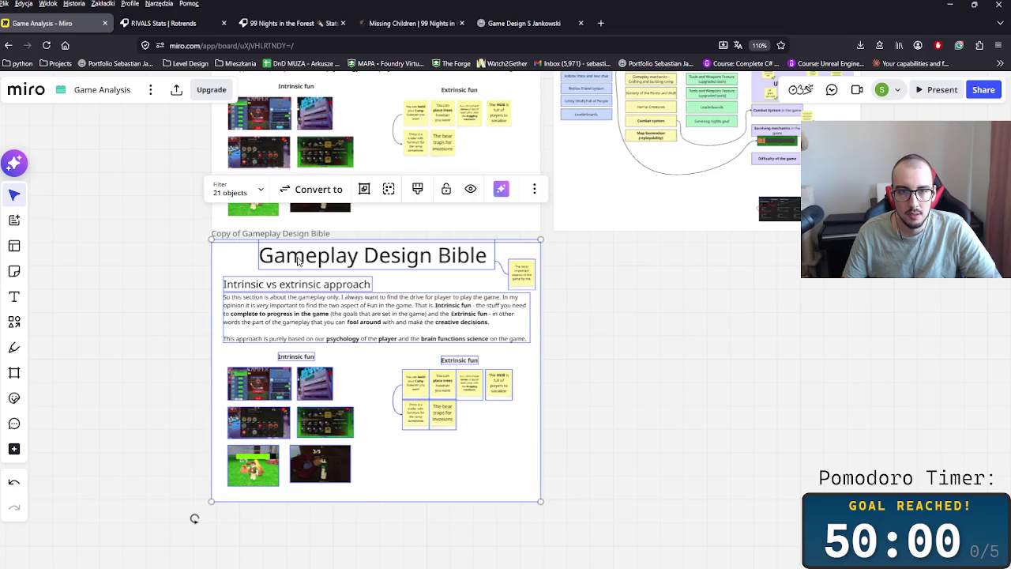
pyautogui.write('Summary')
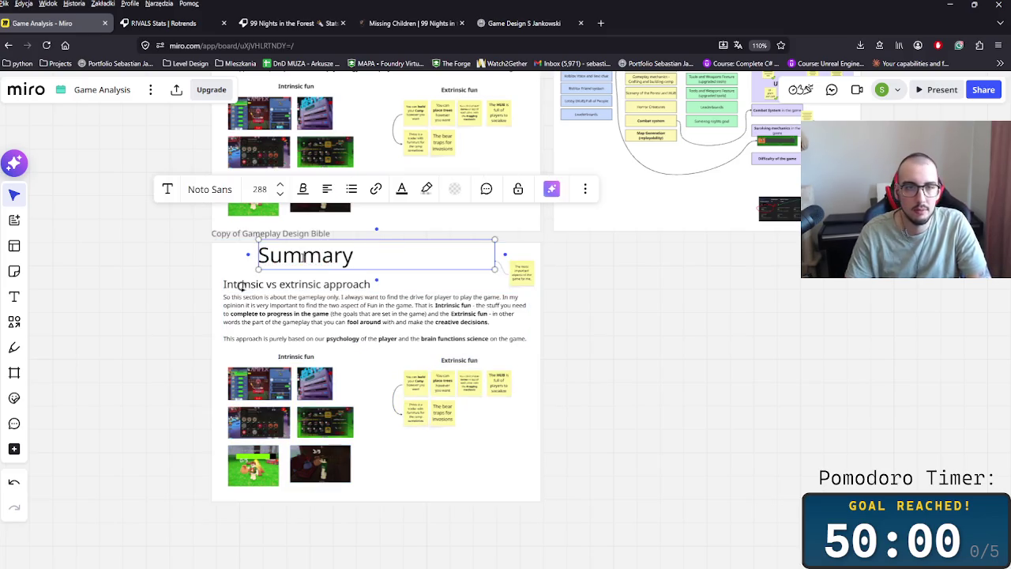
pyautogui.click(455, 286)
pyautogui.moveTo(326, 266); pyautogui.dragTo(283, 269)
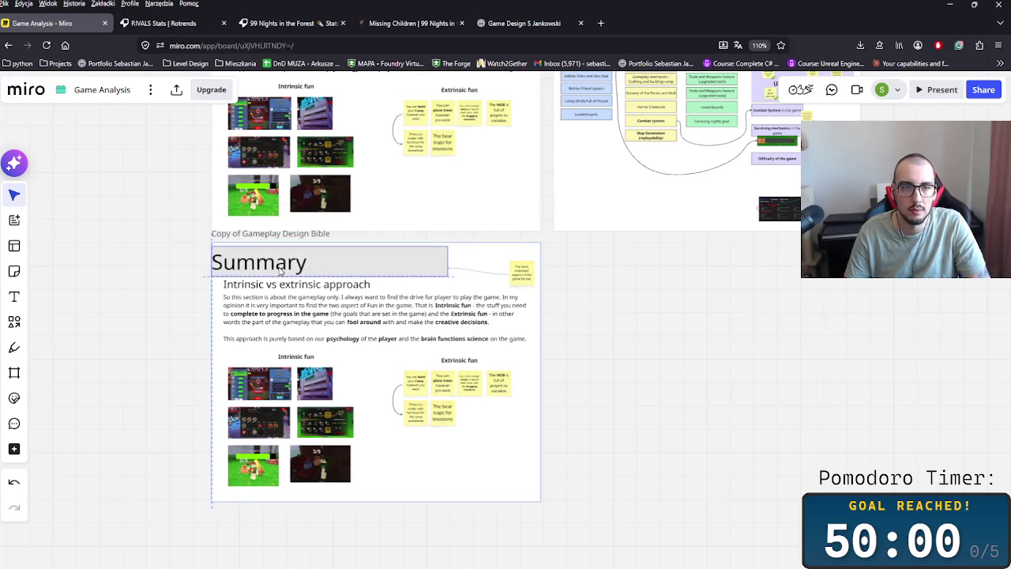
pyautogui.click(435, 261)
pyautogui.moveTo(456, 258); pyautogui.dragTo(344, 259)
# Step: Rename the copied frame to 'Summary'
pyautogui.click(262, 236)
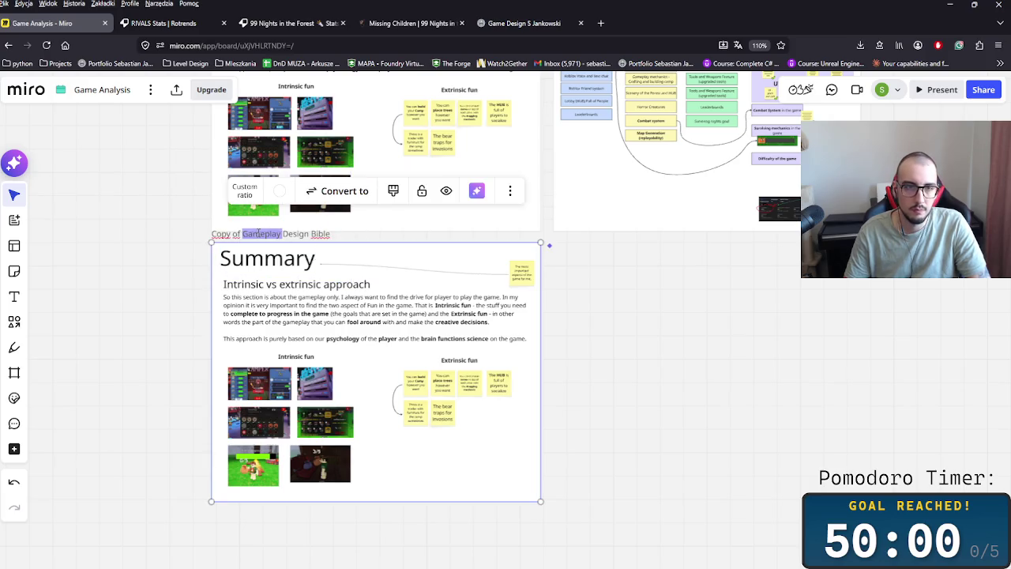
pyautogui.write('Summary')
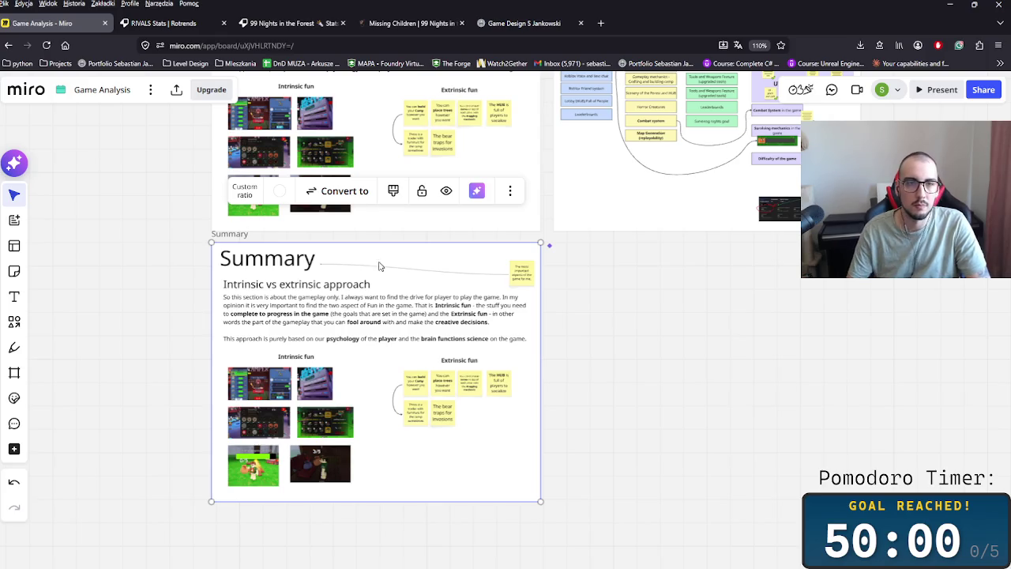
pyautogui.click(587, 356)
# Step: Delete the Extrinsic fun and Intrinsic fun items from the Summary frame
pyautogui.scroll(4, 293, 347)
pyautogui.click(316, 229)
pyautogui.click(458, 316)
pyautogui.click(527, 429)
pyautogui.click(589, 372)
pyautogui.moveTo(690, 477); pyautogui.dragTo(421, 368)
pyautogui.press('Delete')
pyautogui.moveTo(271, 350); pyautogui.dragTo(505, 516)
pyautogui.press('Delete')
pyautogui.scroll(-3, 539, 428)
pyautogui.scroll(3, 540, 427)
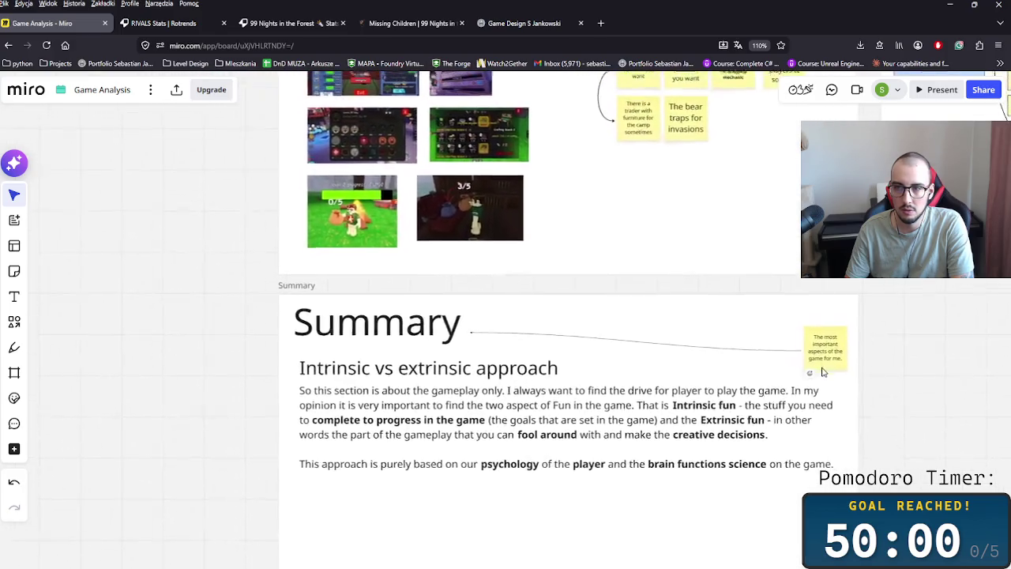
pyautogui.scroll(-3, 649, 461)
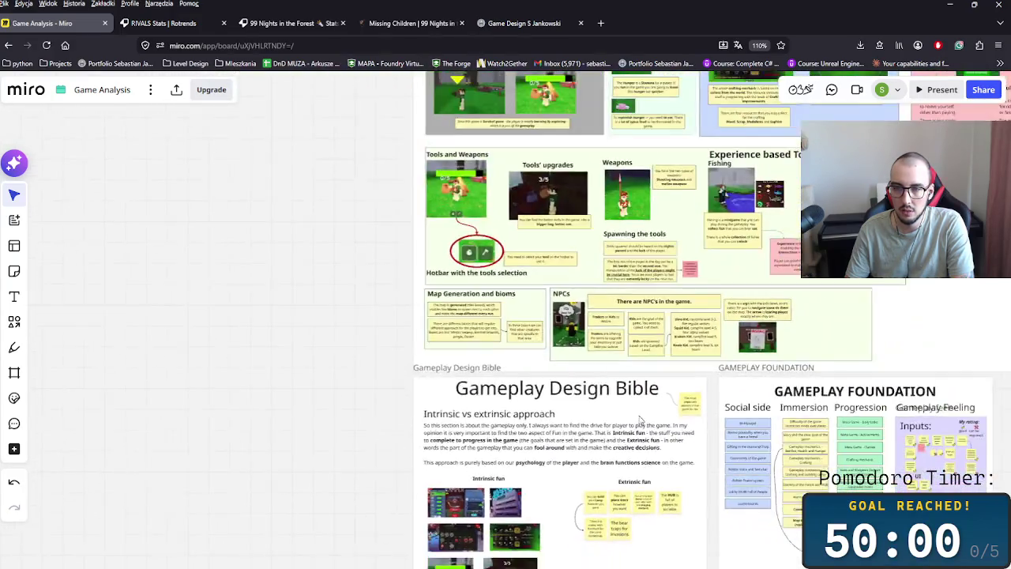
# Step: Paste the game statistics screenshot into the Summary frame and shift it right
pyautogui.scroll(10, 641, 420)
pyautogui.scroll(2, 600, 411)
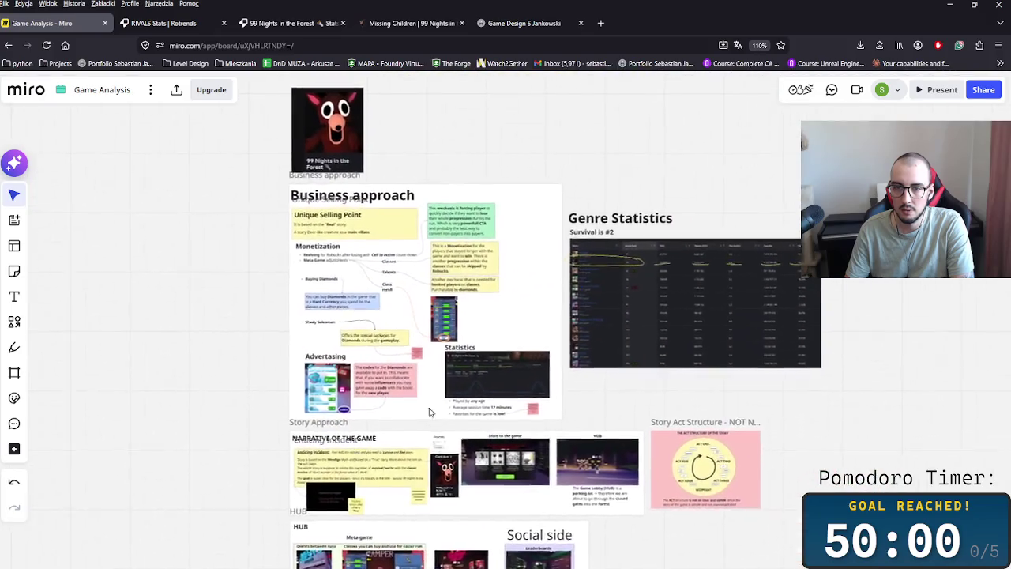
pyautogui.scroll(3, 553, 419)
pyautogui.scroll(3, 534, 424)
pyautogui.scroll(3, 533, 424)
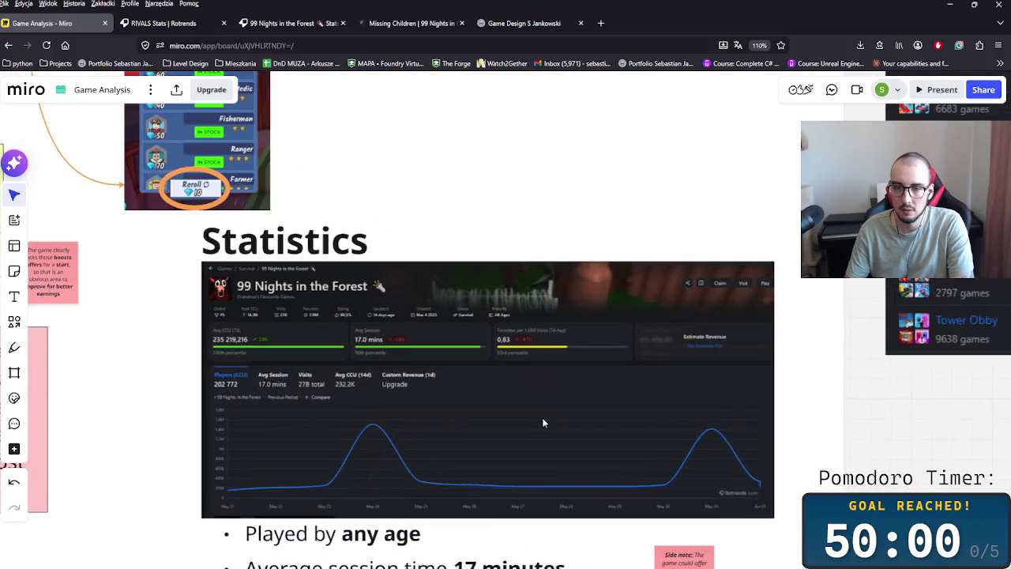
pyautogui.scroll(-2, 525, 352)
pyautogui.click(490, 273)
pyautogui.scroll(-5, 409, 335)
pyautogui.scroll(-3, 474, 332)
pyautogui.scroll(-2, 506, 327)
pyautogui.scroll(-3, 506, 327)
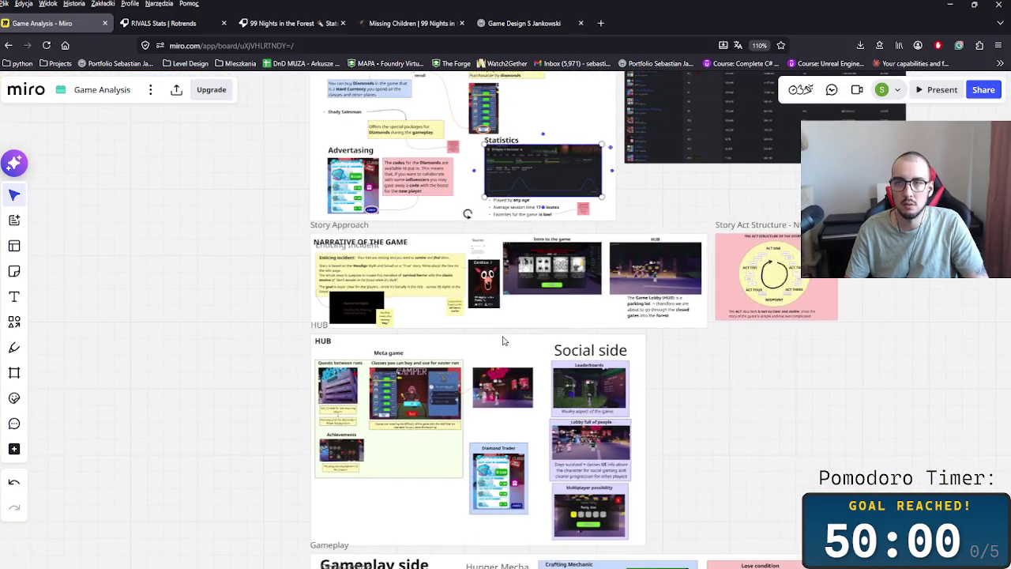
pyautogui.scroll(-3, 501, 339)
pyautogui.scroll(-5, 534, 335)
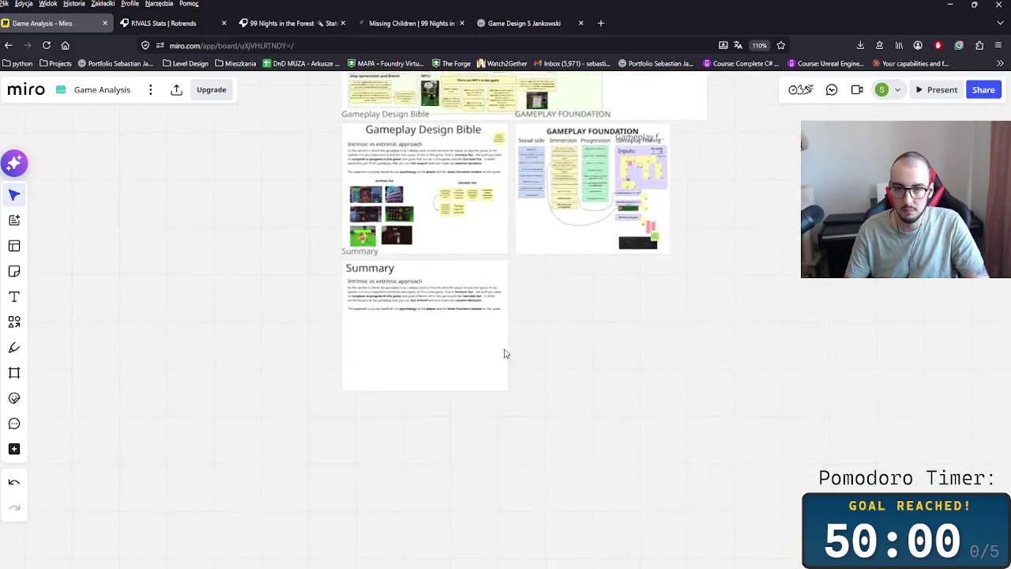
pyautogui.scroll(2, 340, 356)
pyautogui.scroll(3, 376, 364)
pyautogui.scroll(3, 374, 282)
pyautogui.hotkey('ctrl', 'v')
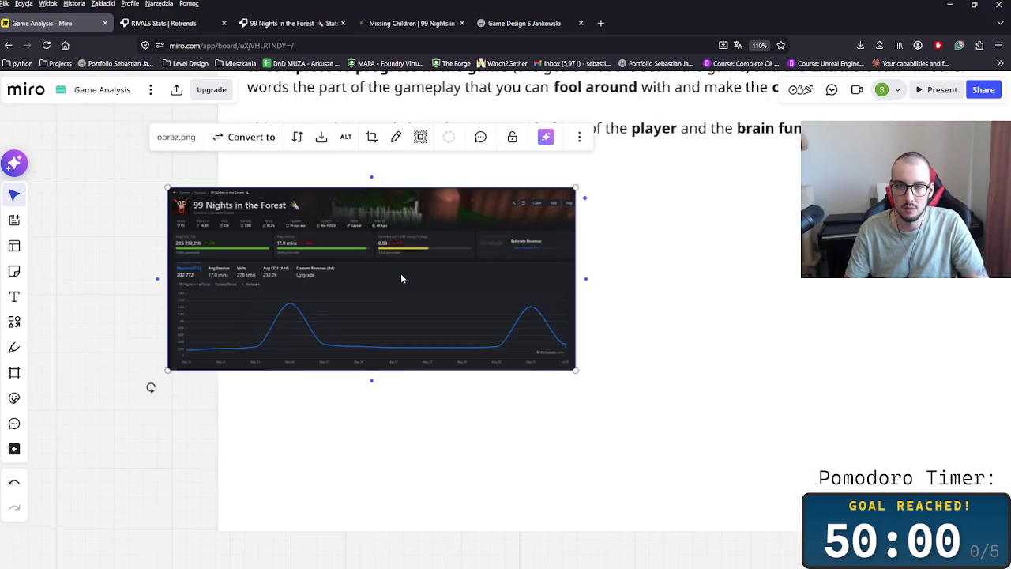
pyautogui.moveTo(364, 259); pyautogui.dragTo(435, 261)
# Step: Crop the screenshot down to the Favorites per 1,000 Visits statistic
pyautogui.scroll(3, 435, 281)
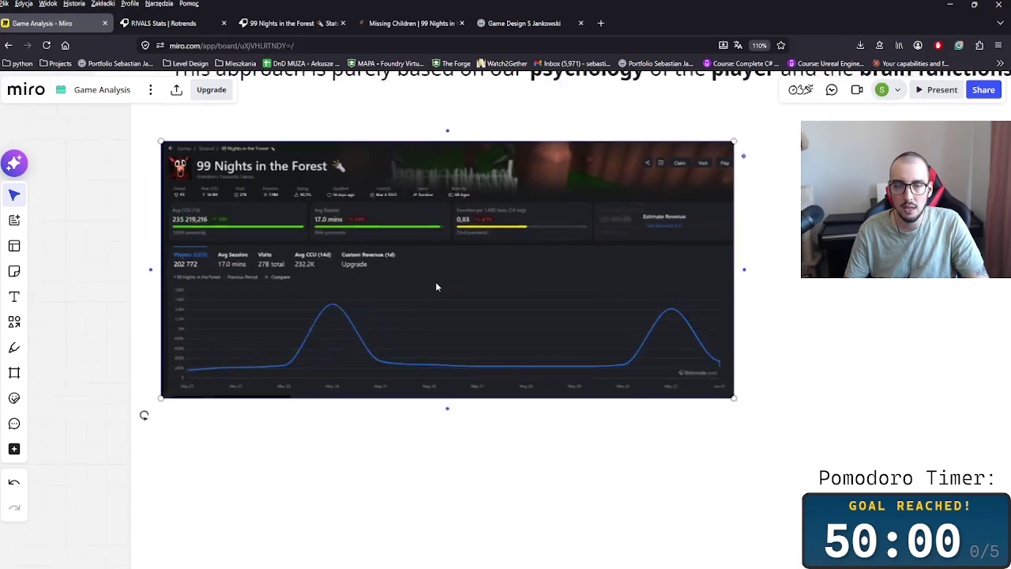
pyautogui.scroll(2, 436, 282)
pyautogui.doubleClick(177, 254)
pyautogui.moveTo(91, 266); pyautogui.dragTo(459, 266)
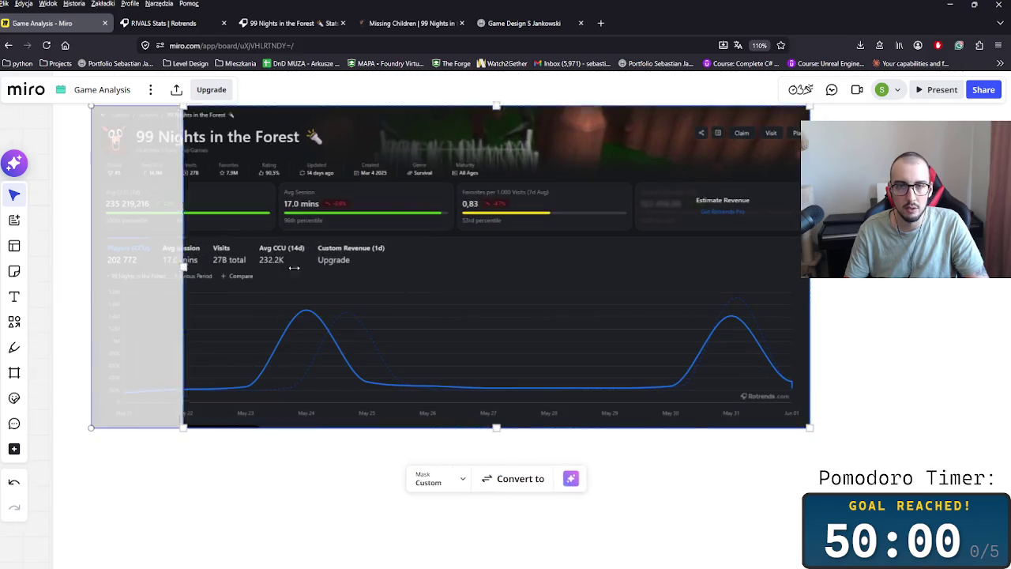
pyautogui.moveTo(810, 266); pyautogui.dragTo(632, 266)
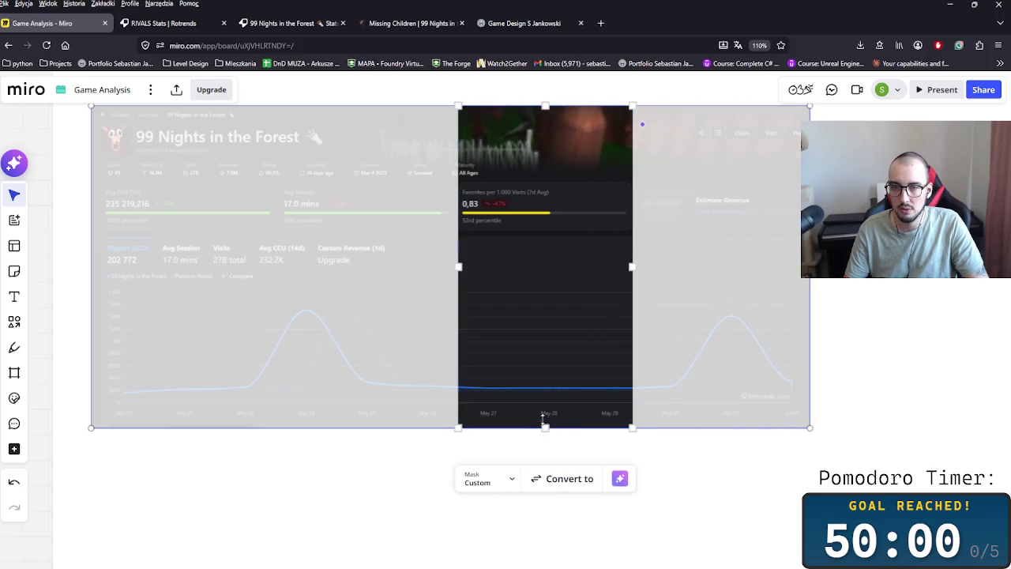
pyautogui.moveTo(545, 426); pyautogui.dragTo(538, 234)
pyautogui.moveTo(538, 111); pyautogui.dragTo(550, 184)
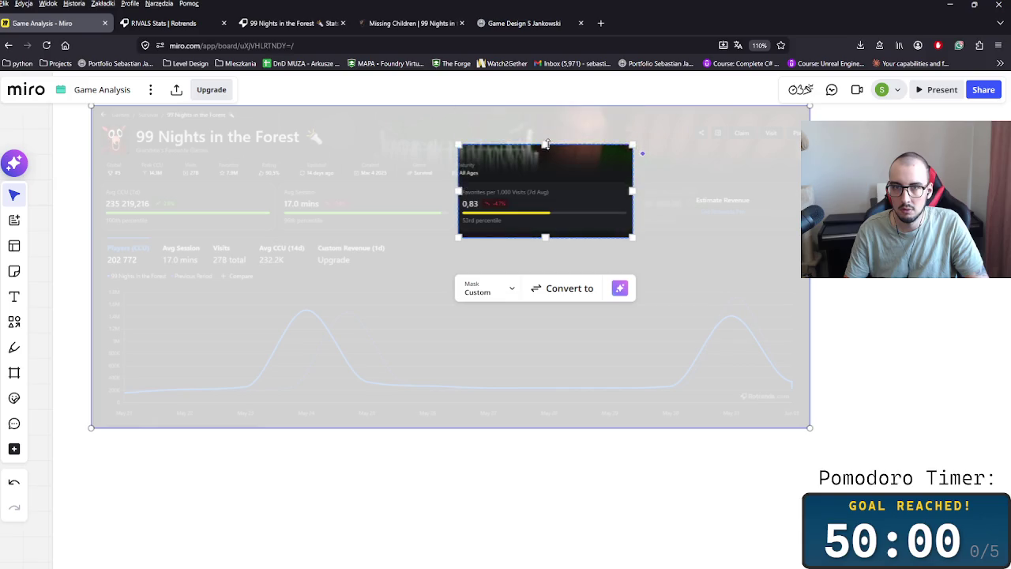
pyautogui.press('Escape')
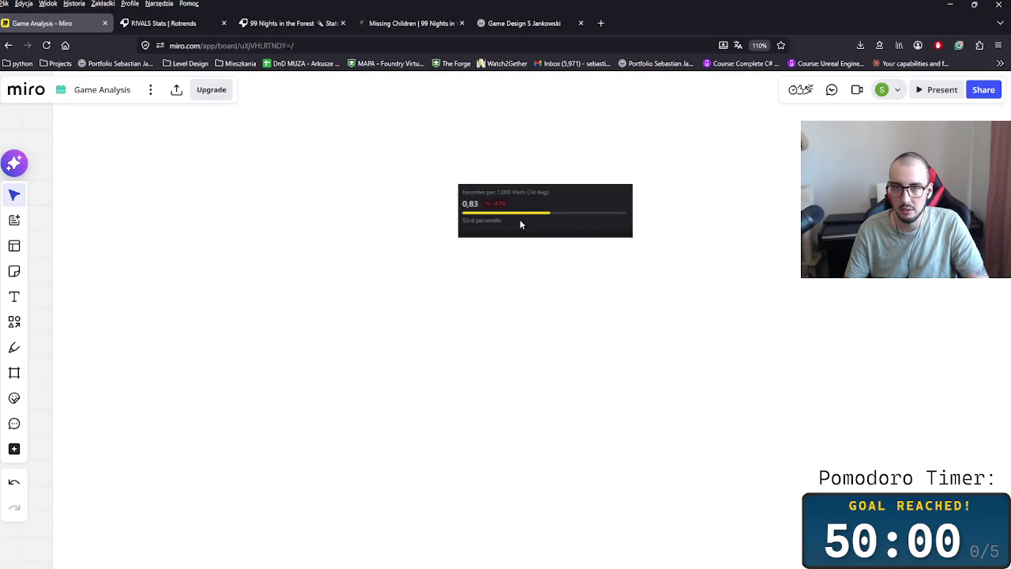
# Step: Enlarge the Favorites image, trim its bottom edge, and set it below the Summary text
pyautogui.hscroll(3, 521, 223)
pyautogui.scroll(5, 603, 337)
pyautogui.hscroll(5, 524, 377)
pyautogui.click(313, 323)
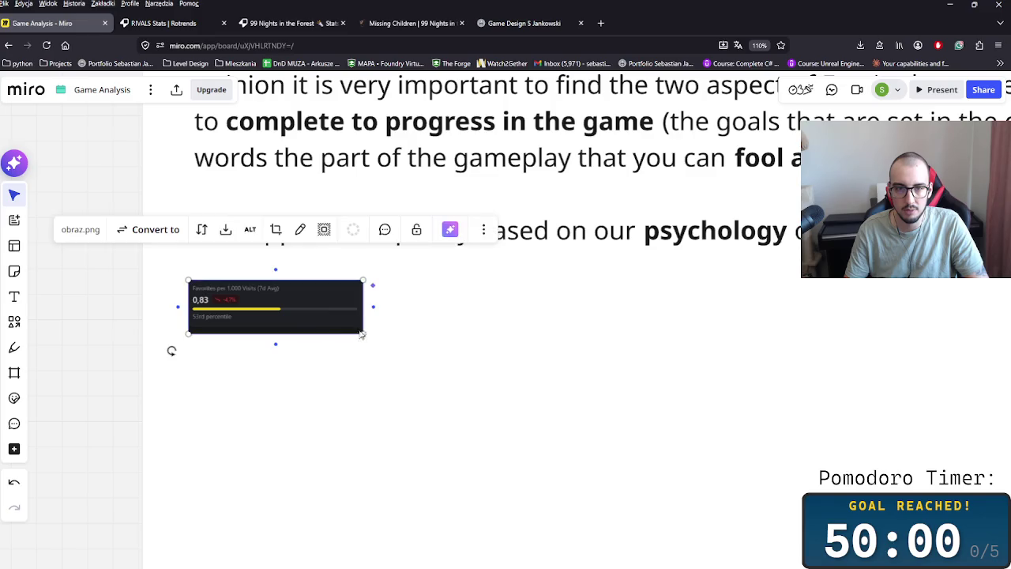
pyautogui.moveTo(362, 333); pyautogui.dragTo(546, 390)
pyautogui.doubleClick(372, 383)
pyautogui.moveTo(372, 390); pyautogui.dragTo(367, 380)
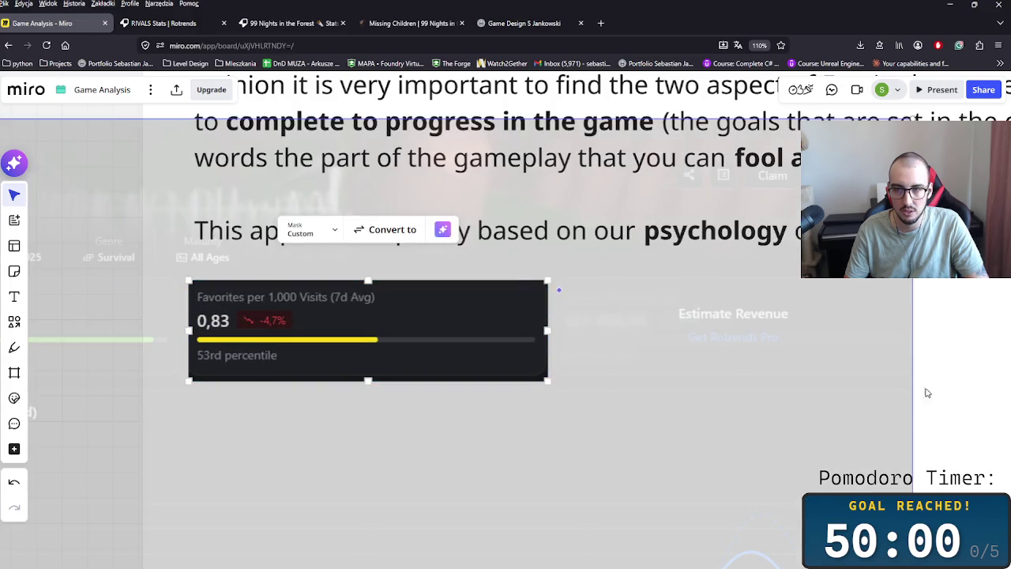
pyautogui.click(885, 371)
pyautogui.scroll(-2, 610, 371)
pyautogui.scroll(-2, 582, 377)
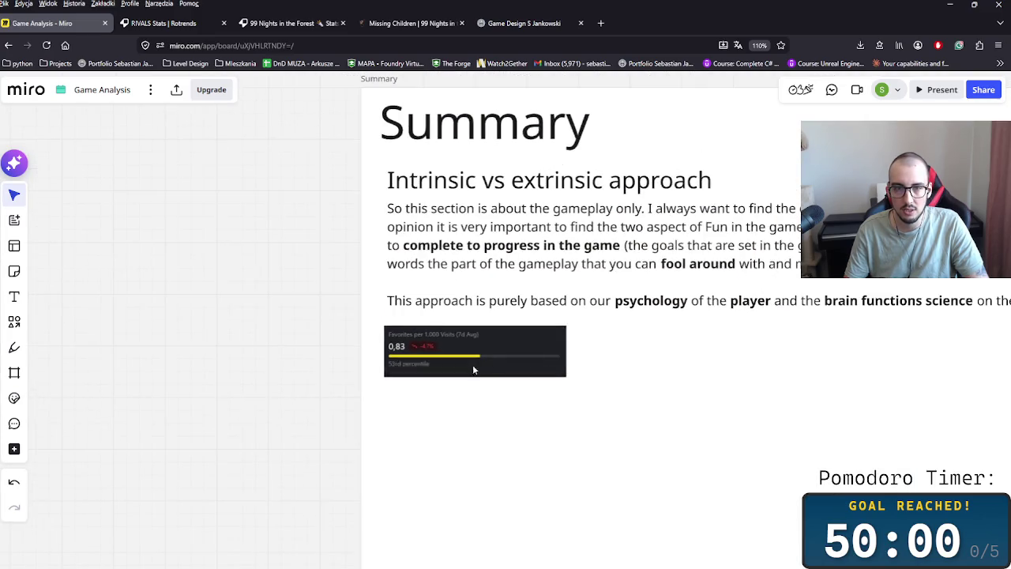
pyautogui.moveTo(469, 377); pyautogui.dragTo(477, 376)
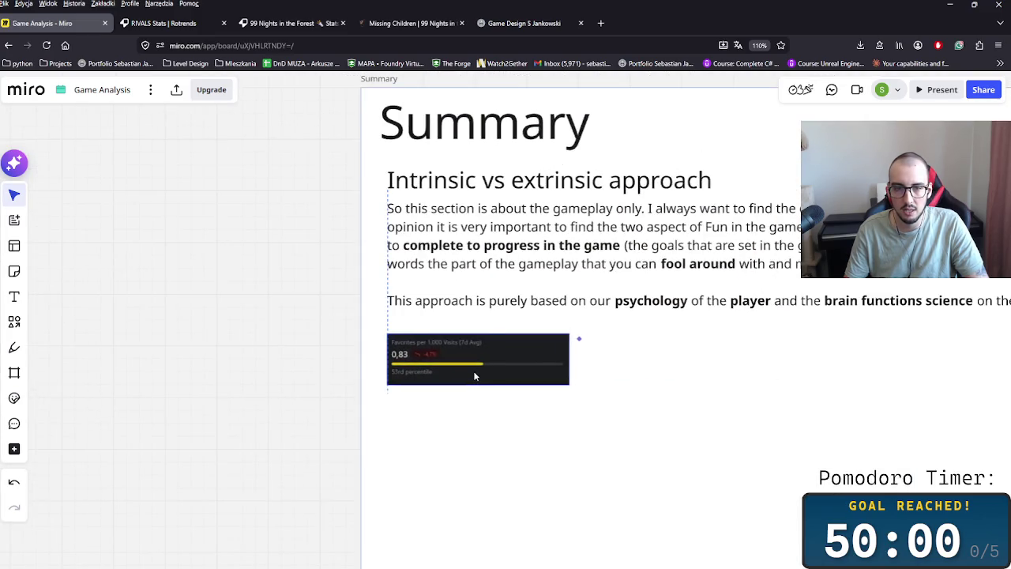
# Step: Select the Favorites per 1,000 Visits screenshot in the Summary frame
pyautogui.click(629, 379)
pyautogui.hscroll(3, 553, 364)
pyautogui.click(445, 342)
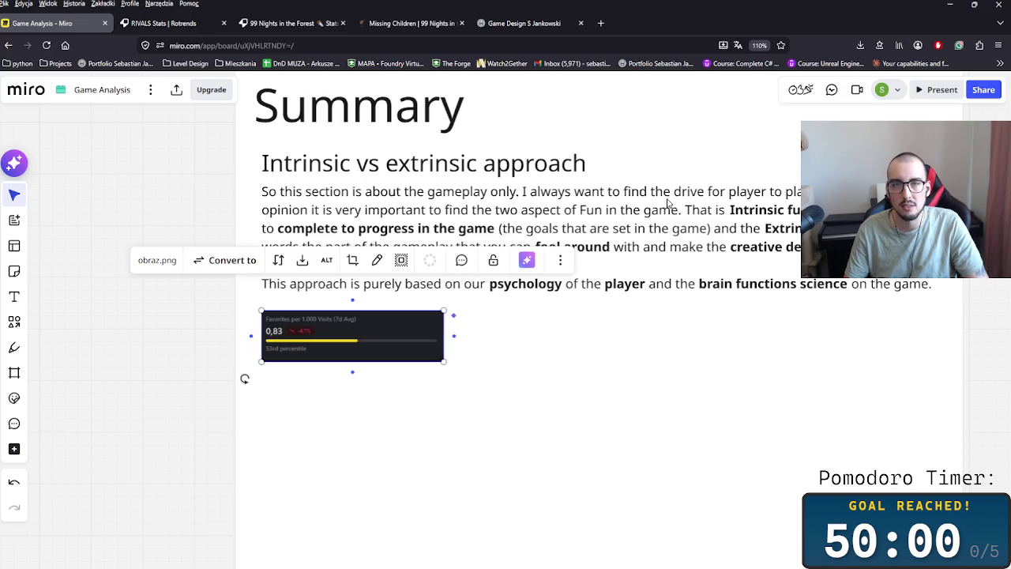
pyautogui.scroll(-3, 684, 185)
pyautogui.scroll(-2, 684, 185)
pyautogui.scroll(5, 652, 435)
pyautogui.scroll(1, 652, 434)
pyautogui.scroll(5, 651, 443)
pyautogui.scroll(-2, 647, 491)
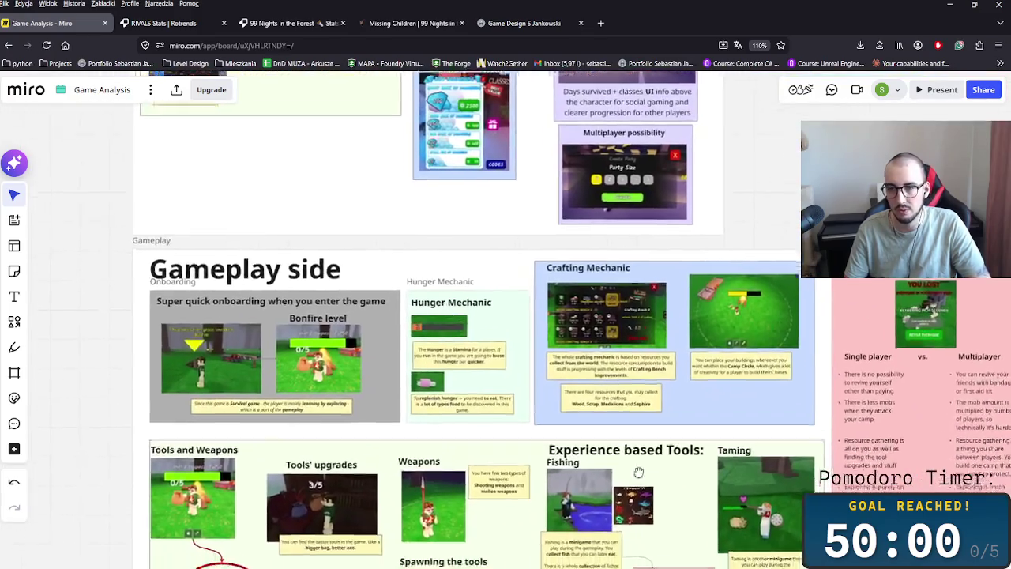
pyautogui.scroll(-3, 648, 492)
pyautogui.scroll(1, 648, 474)
pyautogui.scroll(1, 632, 442)
pyautogui.scroll(4, 606, 399)
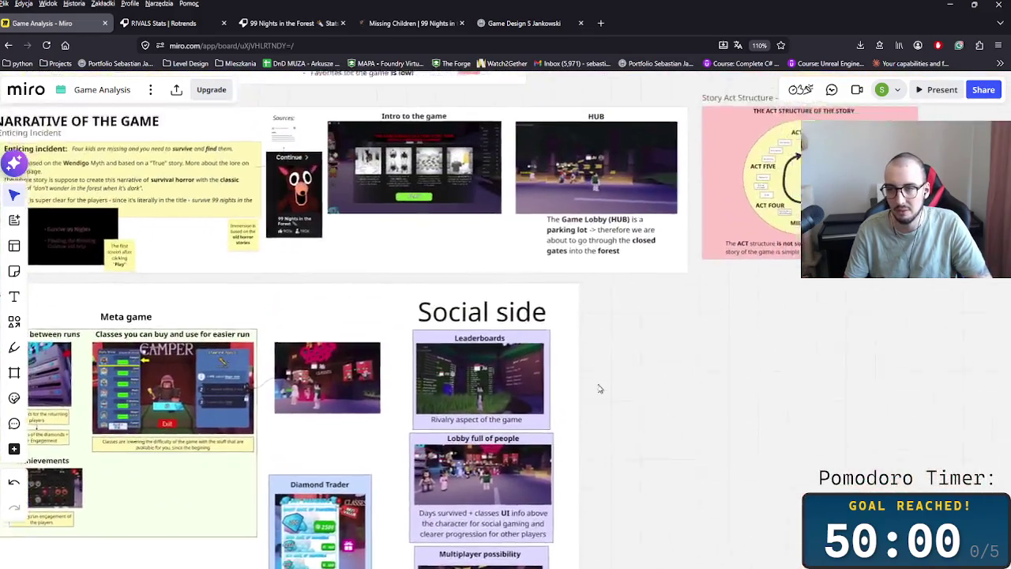
pyautogui.scroll(2, 606, 398)
pyautogui.scroll(1, 532, 334)
# Step: Find and select the Charts placements screenshot near Gameplay Foundation, with its circled Top Revisited #79
pyautogui.hscroll(-5, 554, 347)
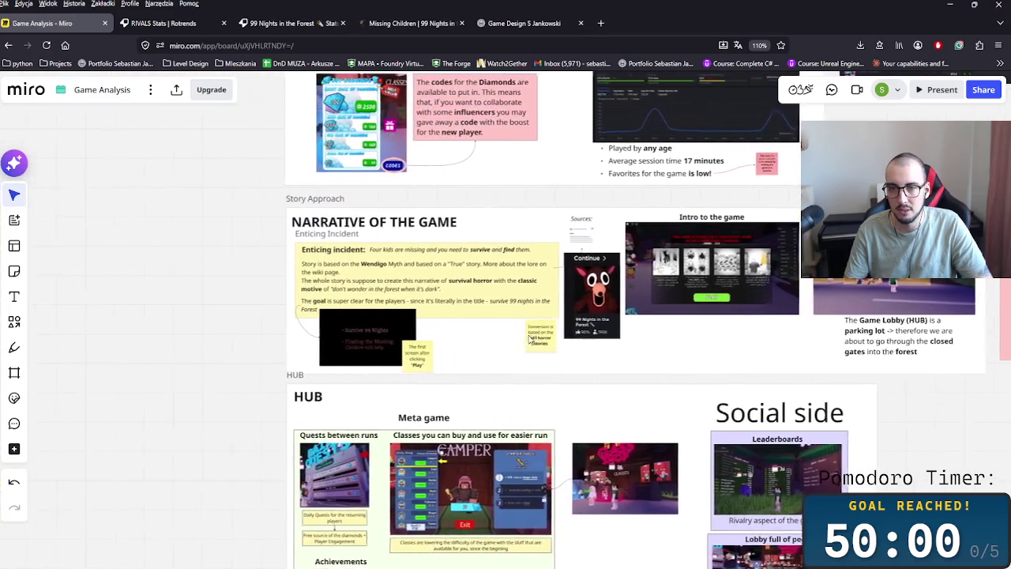
pyautogui.scroll(2, 716, 216)
pyautogui.hscroll(2, 716, 216)
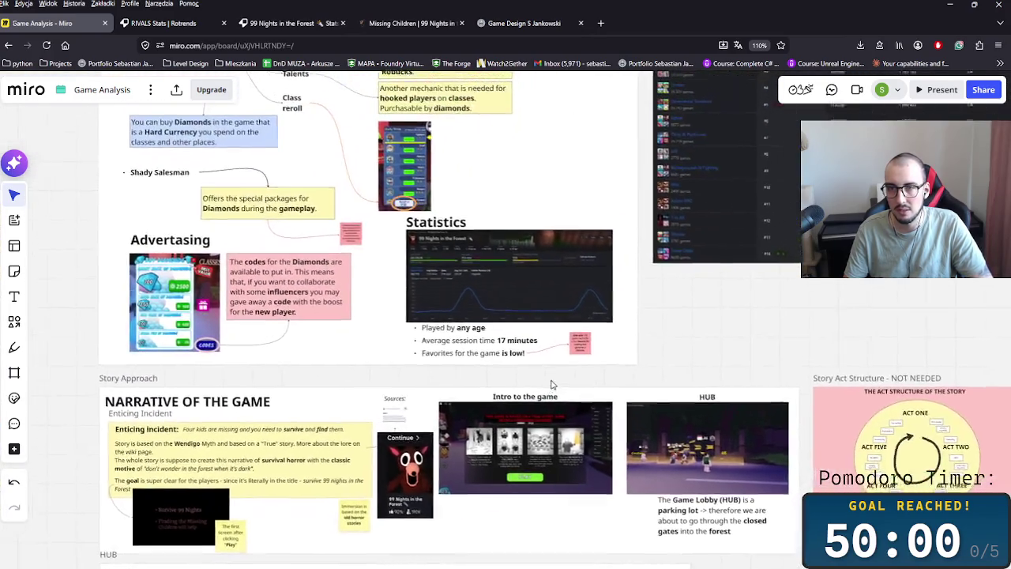
pyautogui.scroll(3, 499, 372)
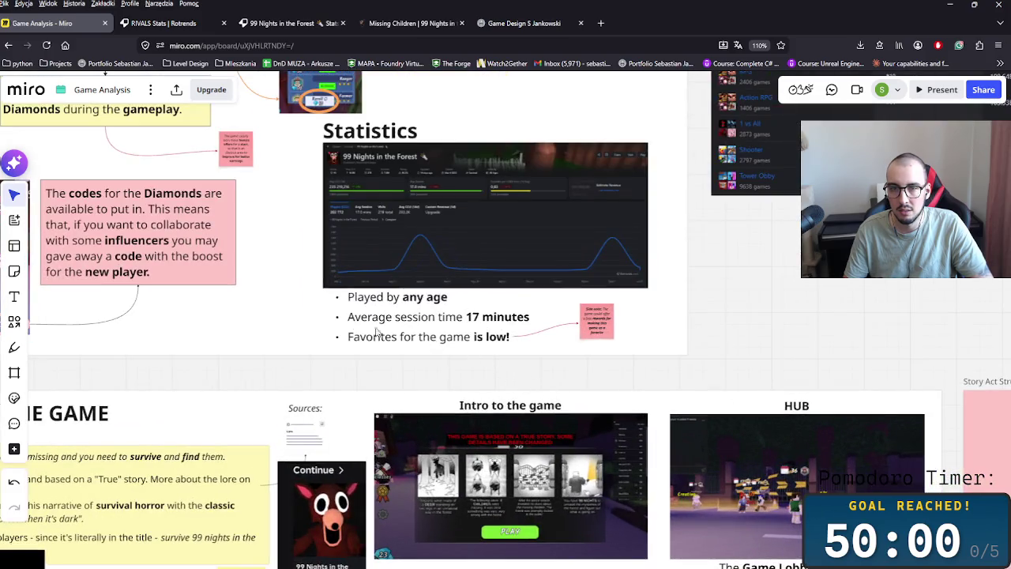
pyautogui.scroll(-3, 384, 333)
pyautogui.hscroll(-2, 443, 356)
pyautogui.scroll(1, 490, 372)
pyautogui.hscroll(2, 489, 371)
pyautogui.scroll(3, 534, 385)
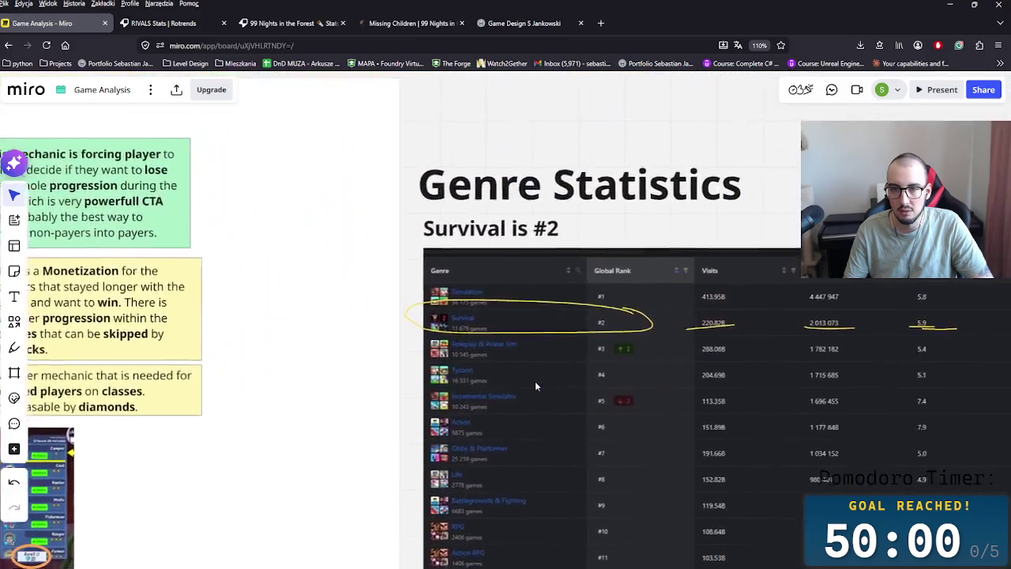
pyautogui.scroll(-2, 529, 381)
pyautogui.scroll(-2, 514, 403)
pyautogui.scroll(-1, 501, 425)
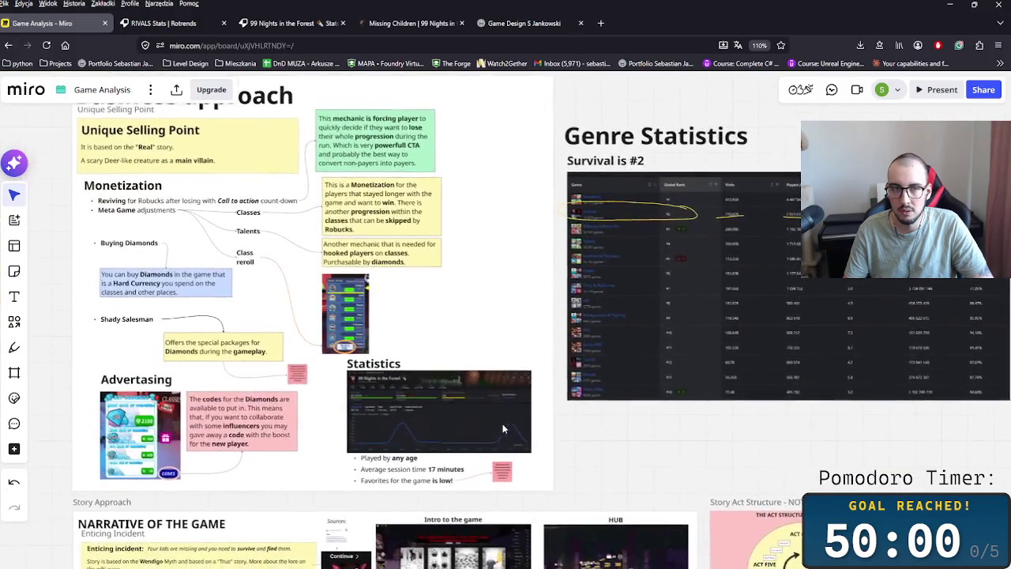
pyautogui.scroll(1, 501, 425)
pyautogui.hscroll(-1, 501, 425)
pyautogui.scroll(-5, 501, 380)
pyautogui.scroll(-2, 500, 316)
pyautogui.scroll(-2, 498, 271)
pyautogui.hscroll(-1, 498, 271)
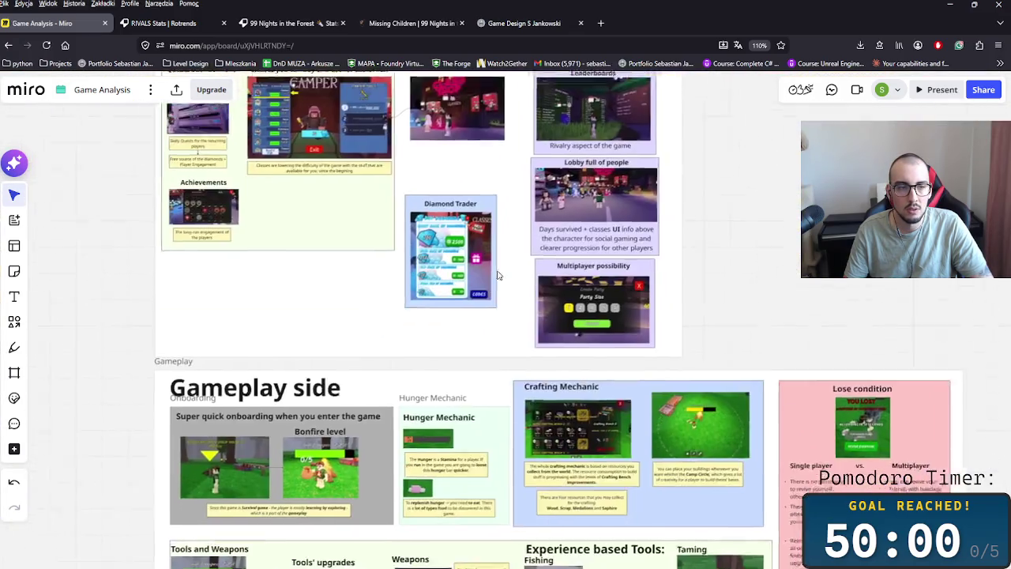
pyautogui.scroll(-3, 498, 271)
pyautogui.scroll(-3, 514, 316)
pyautogui.scroll(-3, 529, 364)
pyautogui.scroll(-1, 543, 401)
pyautogui.scroll(-5, 544, 401)
pyautogui.hscroll(2, 544, 400)
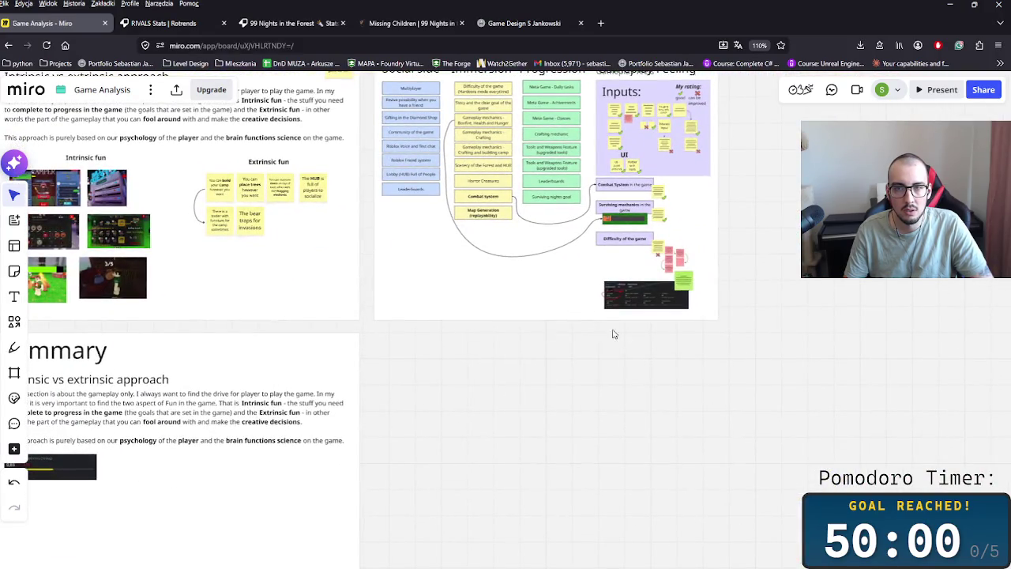
pyautogui.hscroll(3, 596, 334)
pyautogui.keyDown('ctrl'); pyautogui.scroll(3, 438, 345); pyautogui.keyUp('ctrl')
pyautogui.scroll(3, 477, 314)
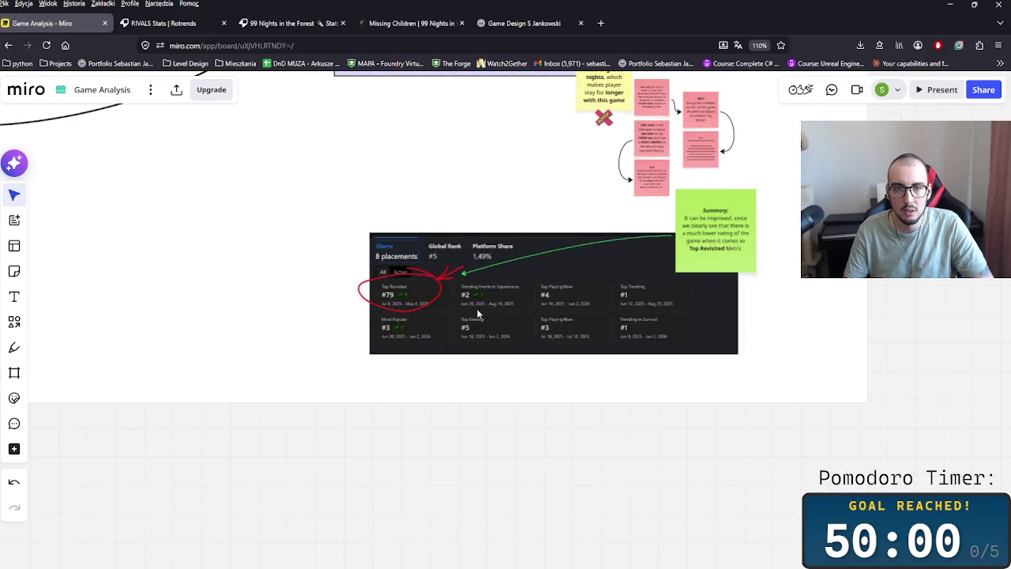
pyautogui.scroll(3, 478, 313)
pyautogui.click(452, 293)
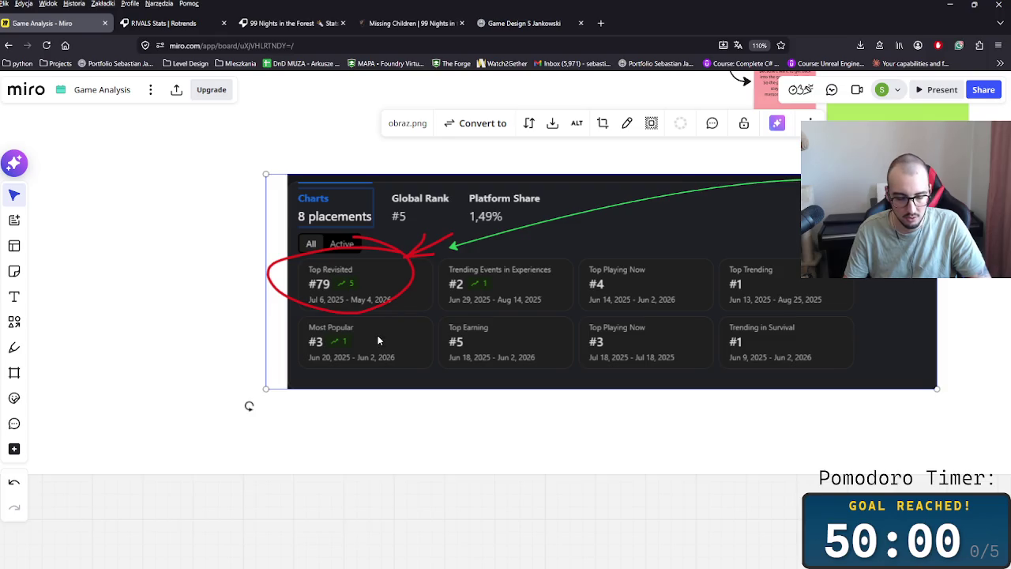
# Step: Paste the copied Charts screenshot into Summary beneath the Favorites image
pyautogui.scroll(-4, 375, 346)
pyautogui.scroll(-2, 371, 351)
pyautogui.scroll(-3, 496, 318)
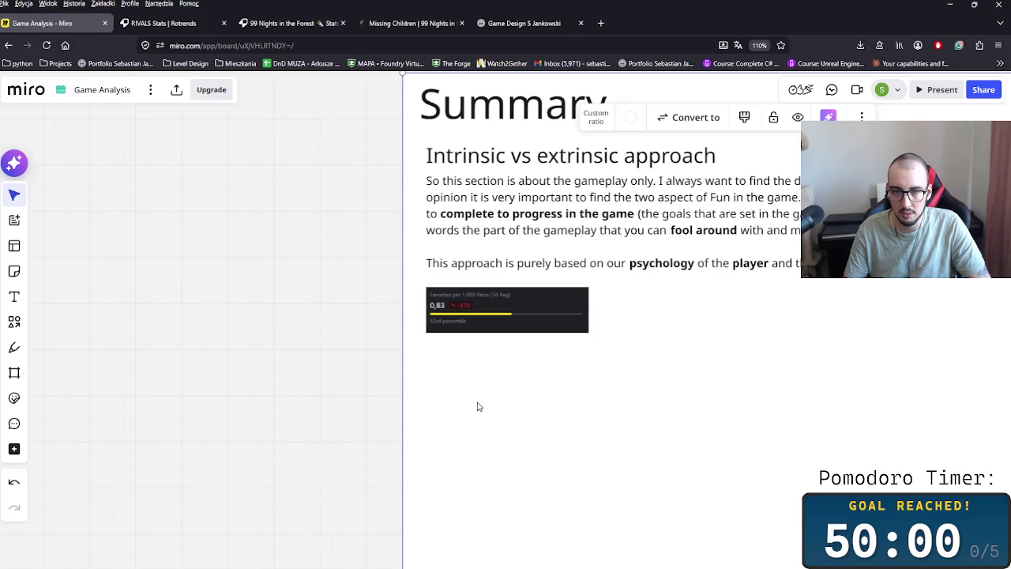
pyautogui.hotkey('ctrl', 'v')
pyautogui.moveTo(439, 362); pyautogui.dragTo(434, 349)
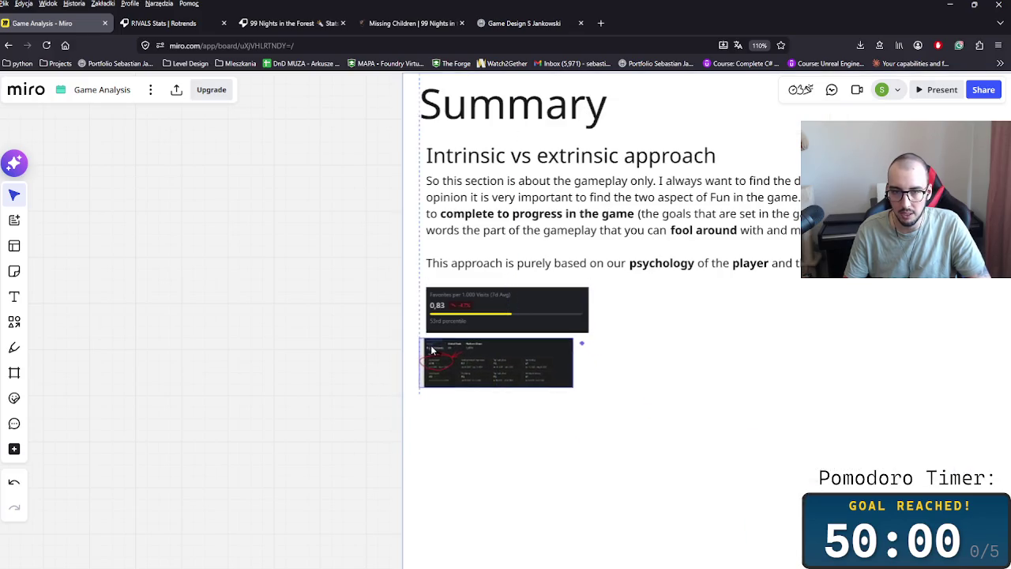
# Step: Crop the pasted Charts screenshot to its left half and nudge it slightly left
pyautogui.scroll(3, 541, 379)
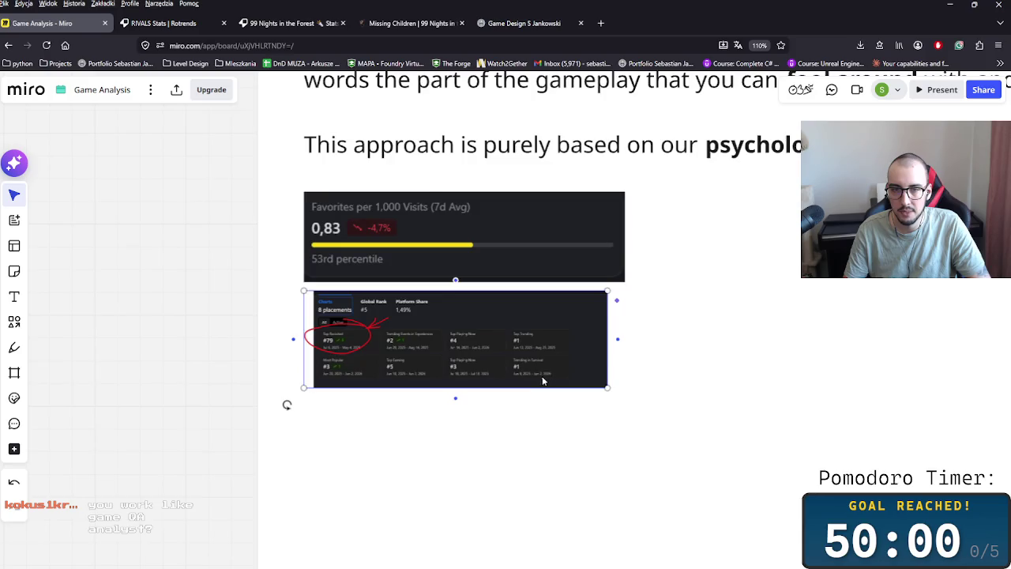
pyautogui.scroll(3, 541, 379)
pyautogui.scroll(1, 442, 347)
pyautogui.hscroll(-2, 443, 347)
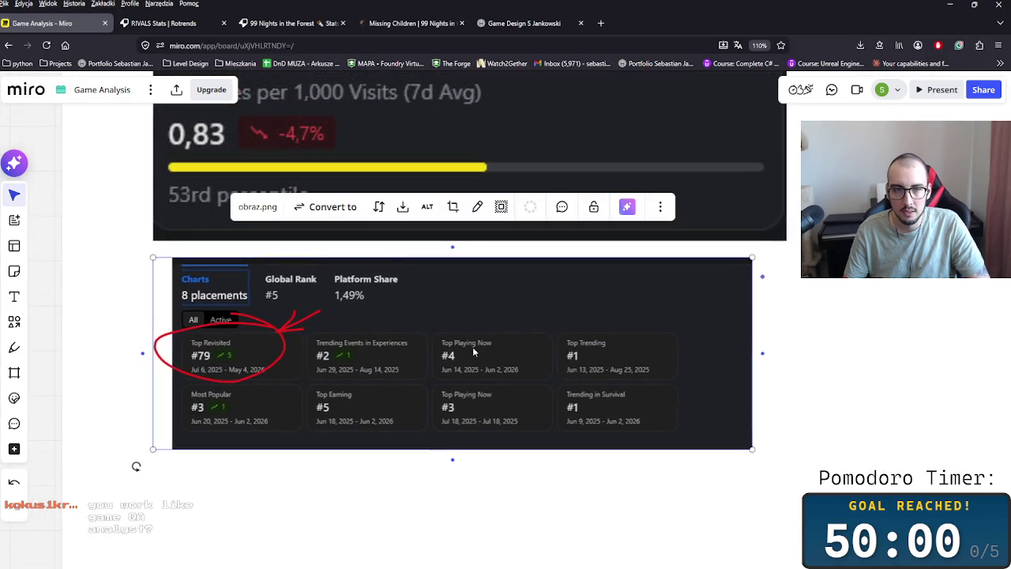
pyautogui.doubleClick(734, 348)
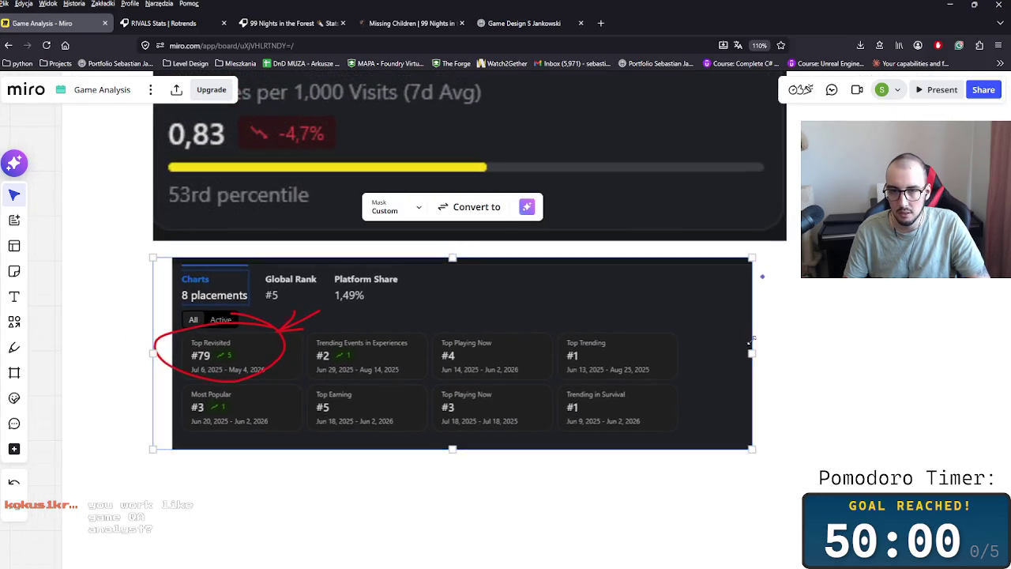
pyautogui.moveTo(752, 353); pyautogui.dragTo(429, 357)
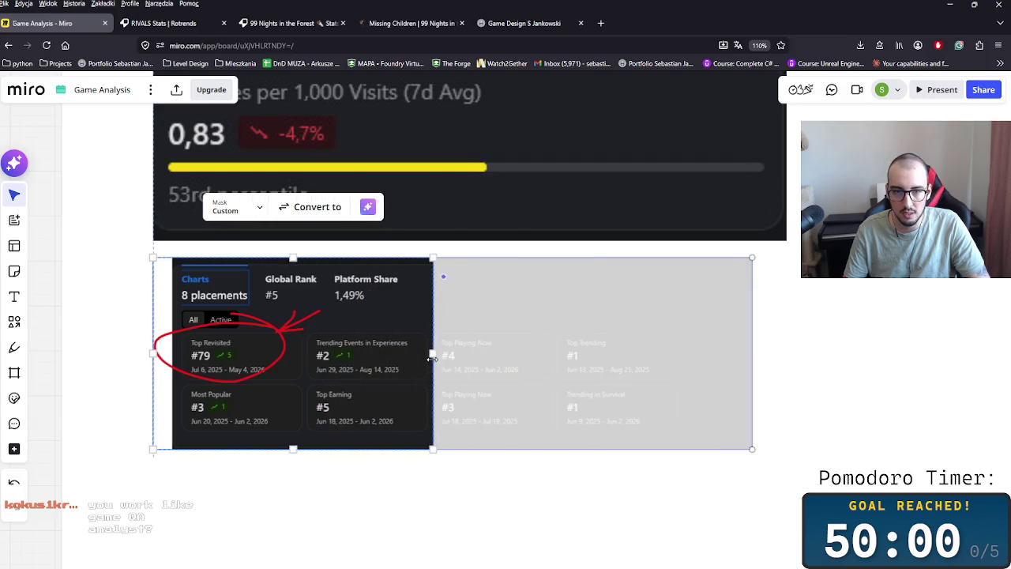
pyautogui.click(769, 375)
pyautogui.click(357, 368)
pyautogui.moveTo(300, 356)
pyautogui.mouseDown()
pyautogui.moveTo(276, 366)
pyautogui.moveTo(276, 353)
pyautogui.mouseUp()
pyautogui.click(562, 392)
# Step: Reselect the cropped Charts screenshot, then pan back toward the Gameplay Foundation frame
pyautogui.scroll(-2, 561, 392)
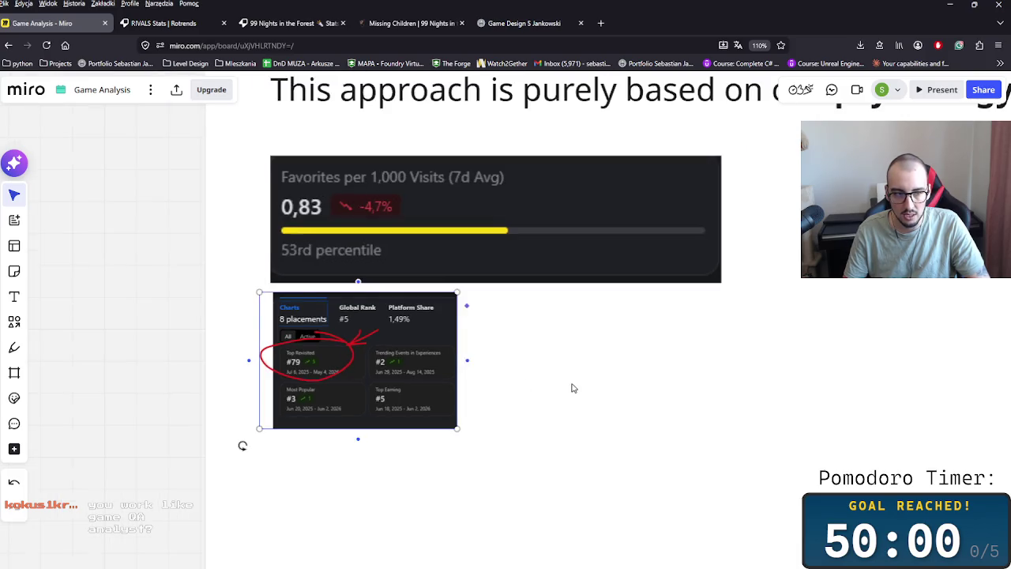
pyautogui.scroll(-3, 571, 386)
pyautogui.hscroll(3, 610, 379)
pyautogui.hscroll(1, 517, 370)
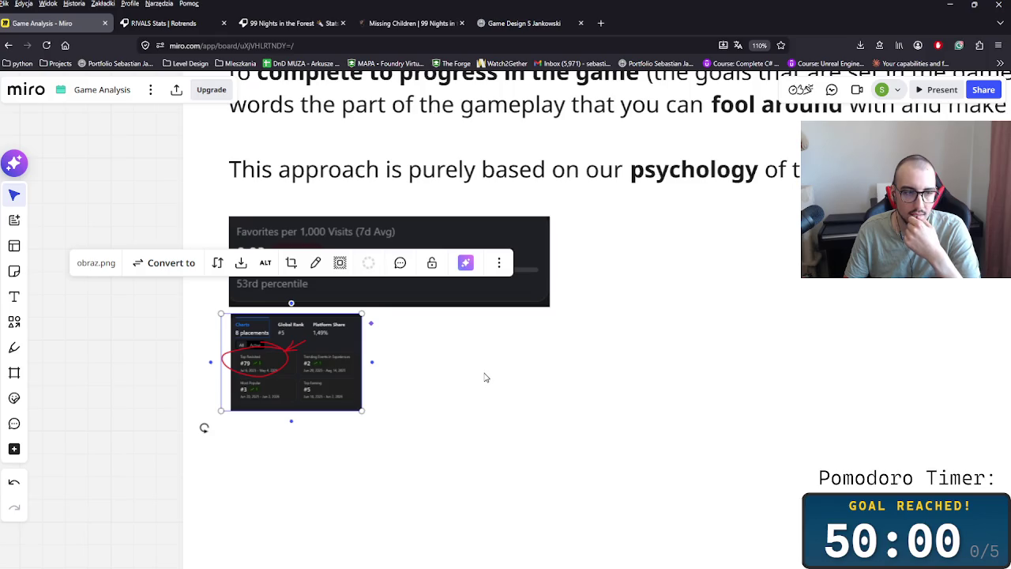
pyautogui.click(399, 382)
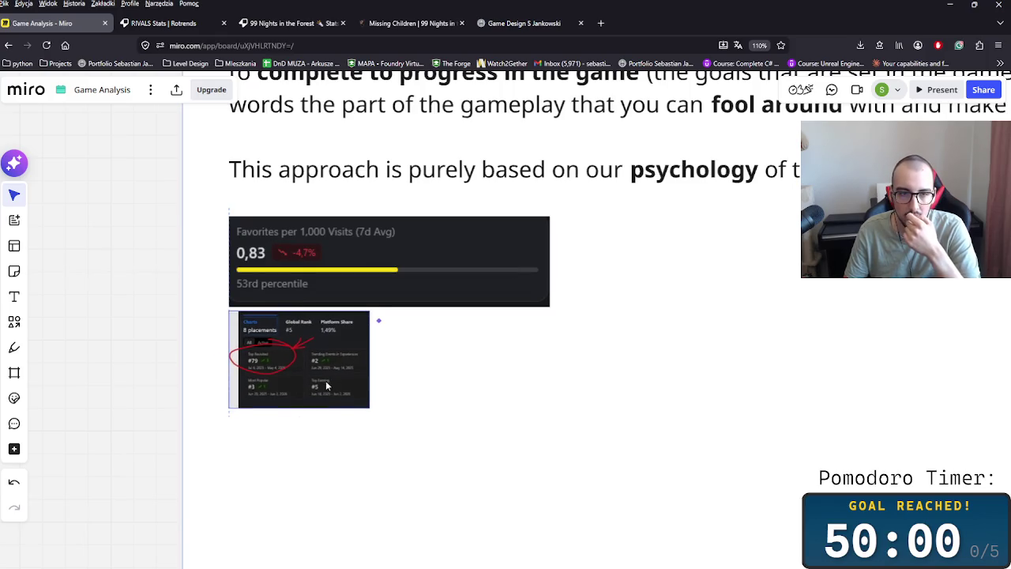
pyautogui.click(326, 384)
pyautogui.scroll(3, 445, 399)
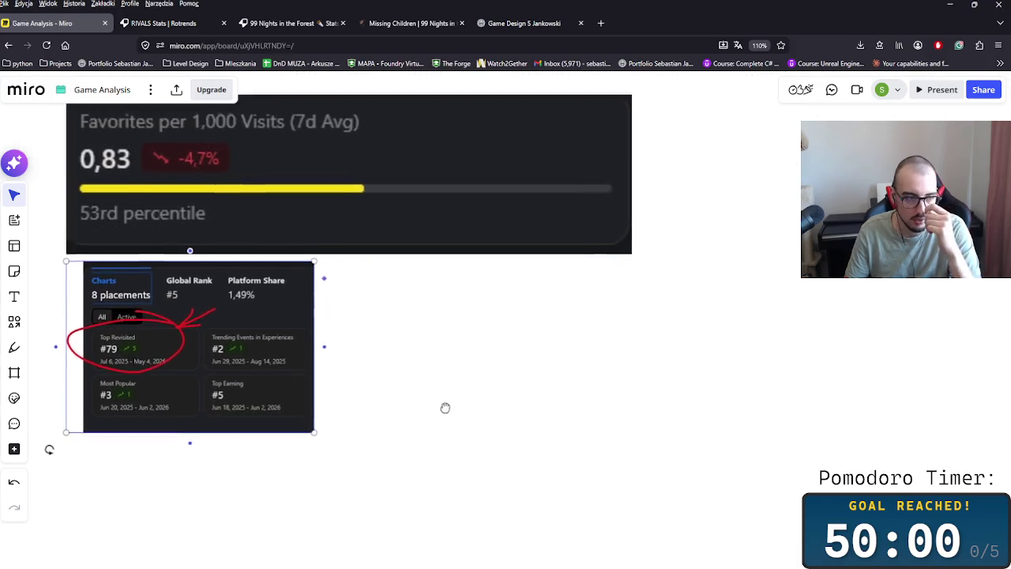
pyautogui.scroll(-3, 448, 412)
pyautogui.scroll(-2, 444, 413)
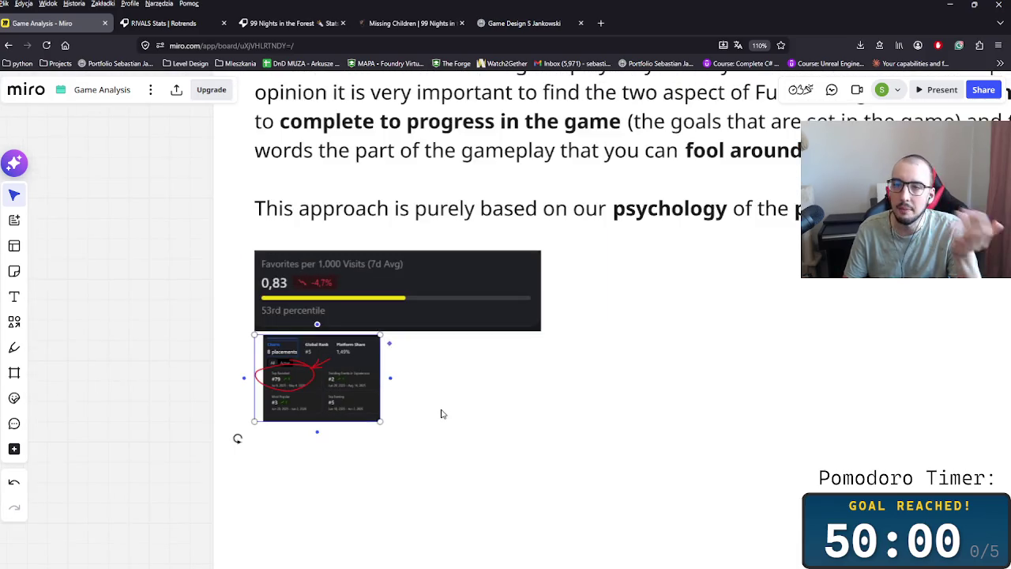
pyautogui.scroll(-2, 443, 412)
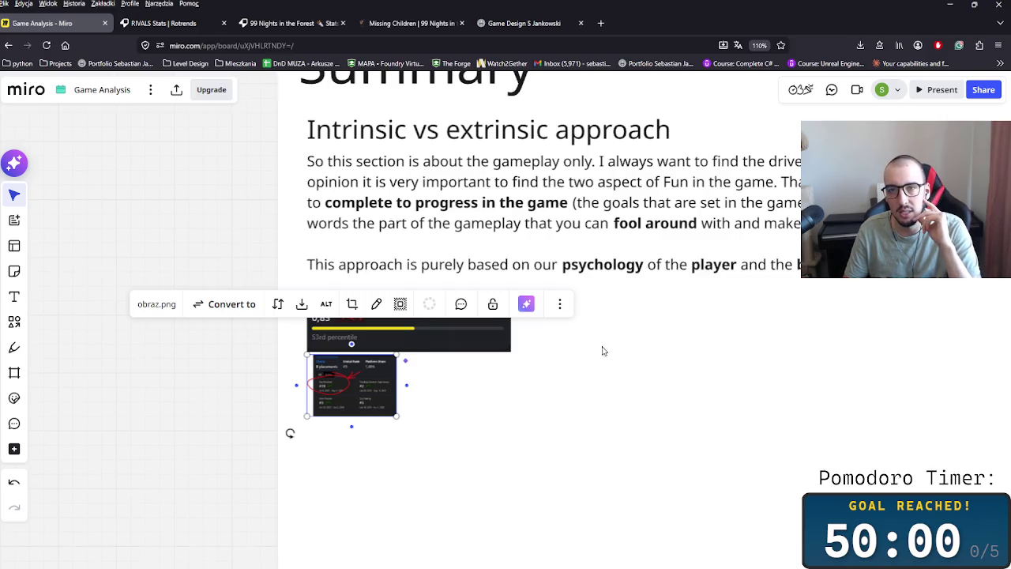
pyautogui.scroll(5, 605, 345)
pyautogui.scroll(-2, 664, 390)
pyautogui.scroll(3, 544, 477)
pyautogui.scroll(-1, 710, 439)
pyautogui.moveTo(710, 439); pyautogui.dragTo(410, 418)
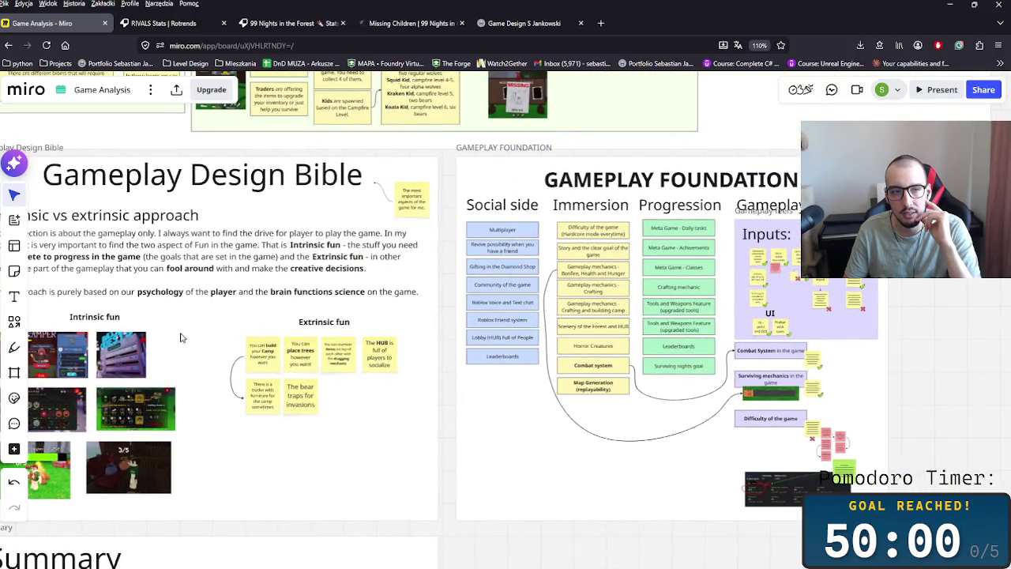
pyautogui.moveTo(179, 340); pyautogui.dragTo(500, 481)
pyautogui.scroll(2, 472, 495)
pyautogui.scroll(5, 284, 330)
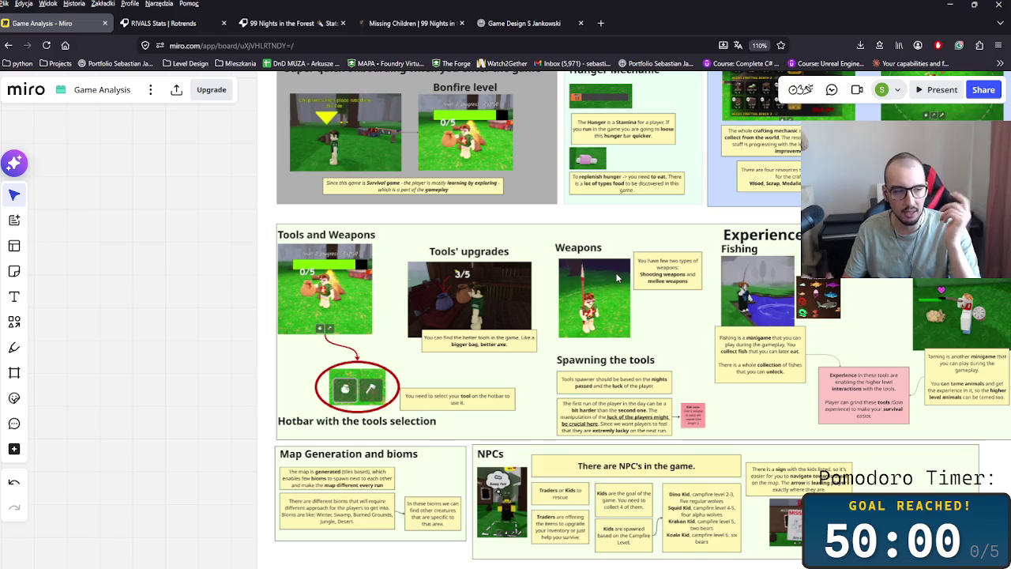
pyautogui.scroll(5, 584, 309)
pyautogui.scroll(5, 521, 344)
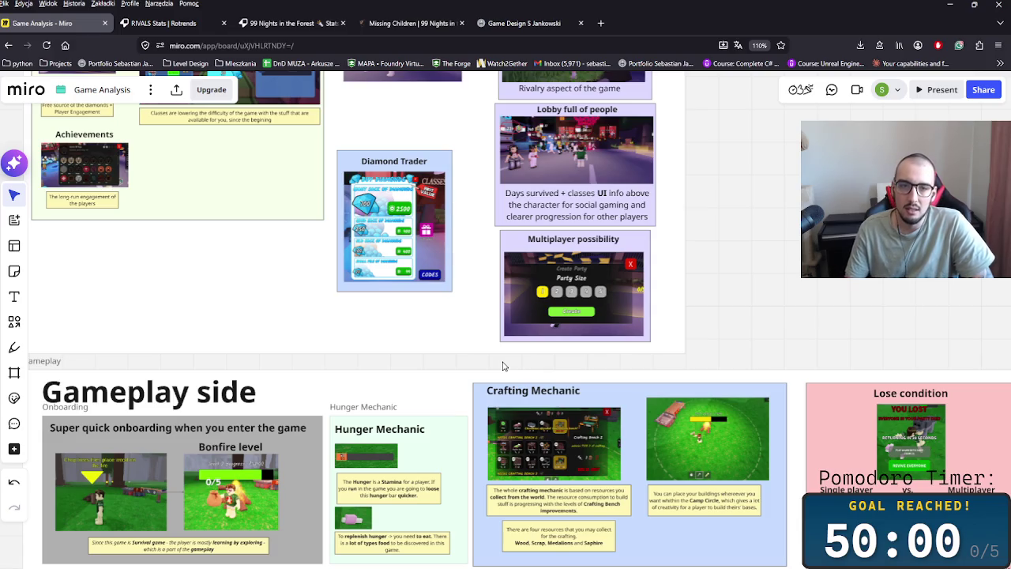
pyautogui.scroll(3, 478, 345)
pyautogui.scroll(-2, 467, 359)
pyautogui.scroll(-2, 467, 356)
pyautogui.scroll(-2, 465, 347)
pyautogui.scroll(-2, 442, 340)
pyautogui.moveTo(427, 337); pyautogui.dragTo(437, 367)
pyautogui.scroll(3, 506, 488)
pyautogui.scroll(2, 474, 466)
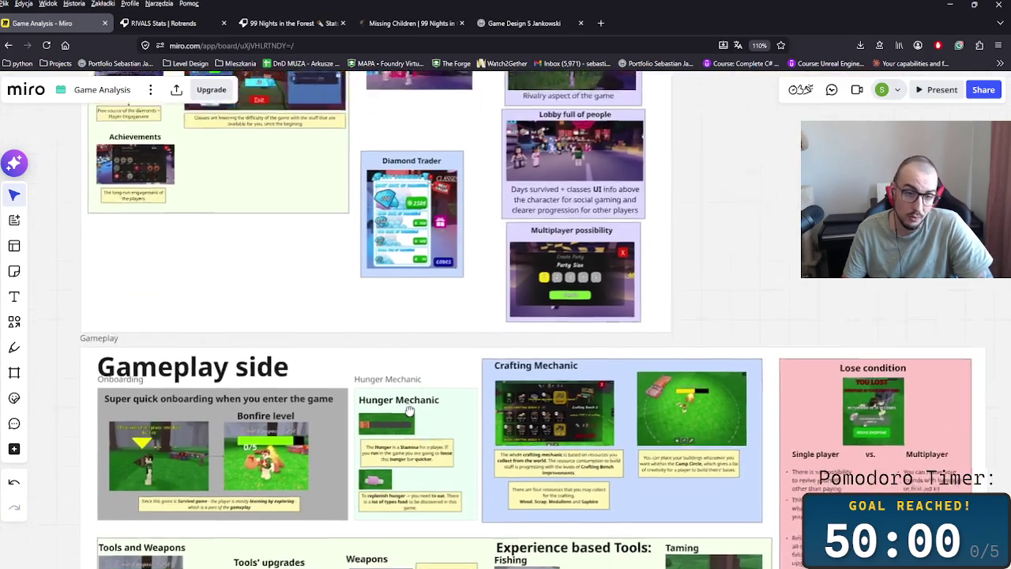
pyautogui.scroll(1, 427, 434)
pyautogui.scroll(2, 371, 400)
pyautogui.scroll(-1, 370, 401)
pyautogui.scroll(-1, 375, 399)
pyautogui.scroll(-2, 398, 404)
pyautogui.scroll(-1, 433, 365)
pyautogui.scroll(-1, 433, 365)
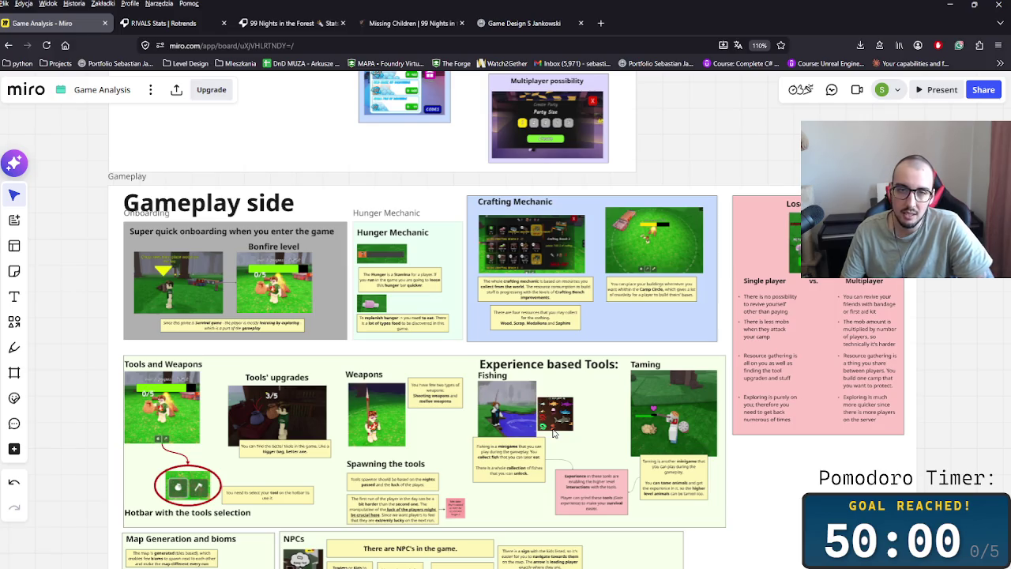
pyautogui.scroll(5, 413, 207)
pyautogui.scroll(1, 425, 313)
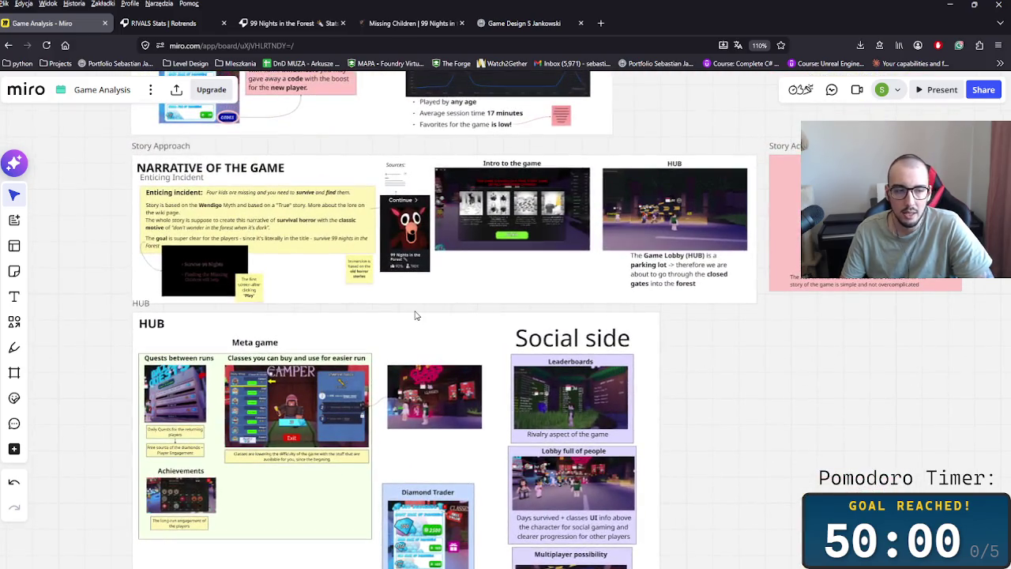
pyautogui.scroll(-4, 501, 316)
pyautogui.scroll(-1, 504, 282)
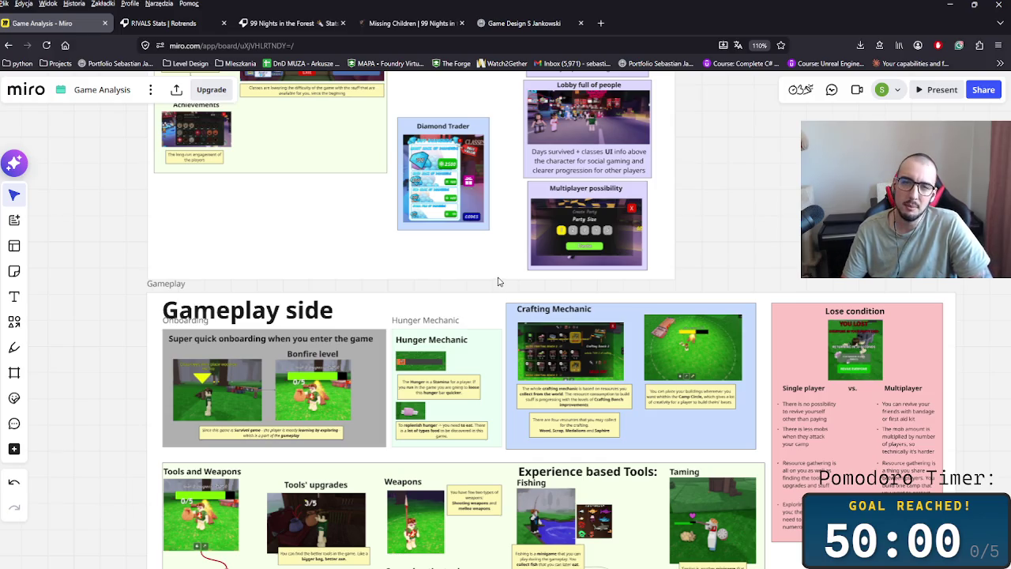
pyautogui.scroll(5, 498, 281)
pyautogui.scroll(5, 436, 457)
pyautogui.scroll(-3, 436, 466)
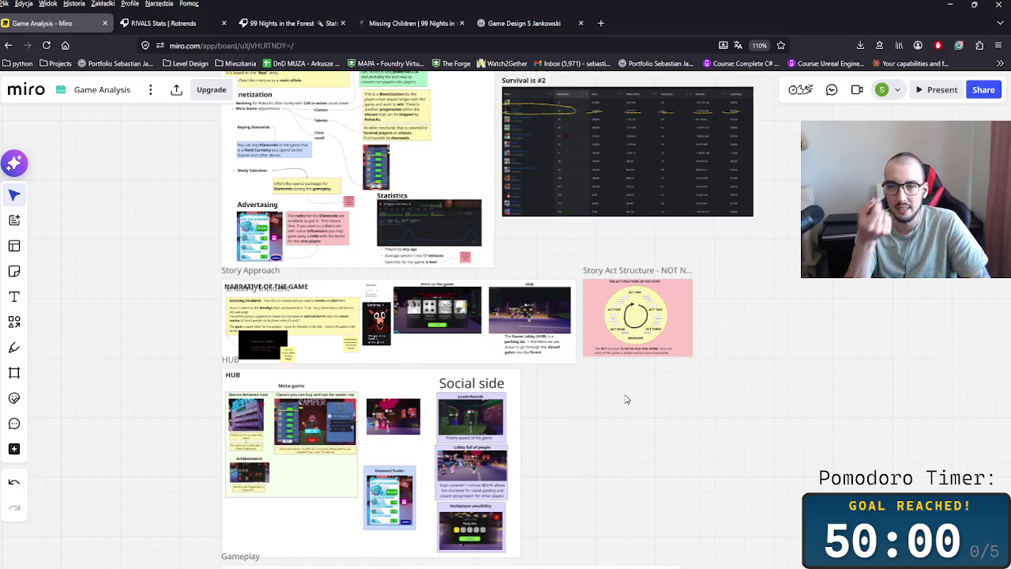
pyautogui.scroll(1, 568, 383)
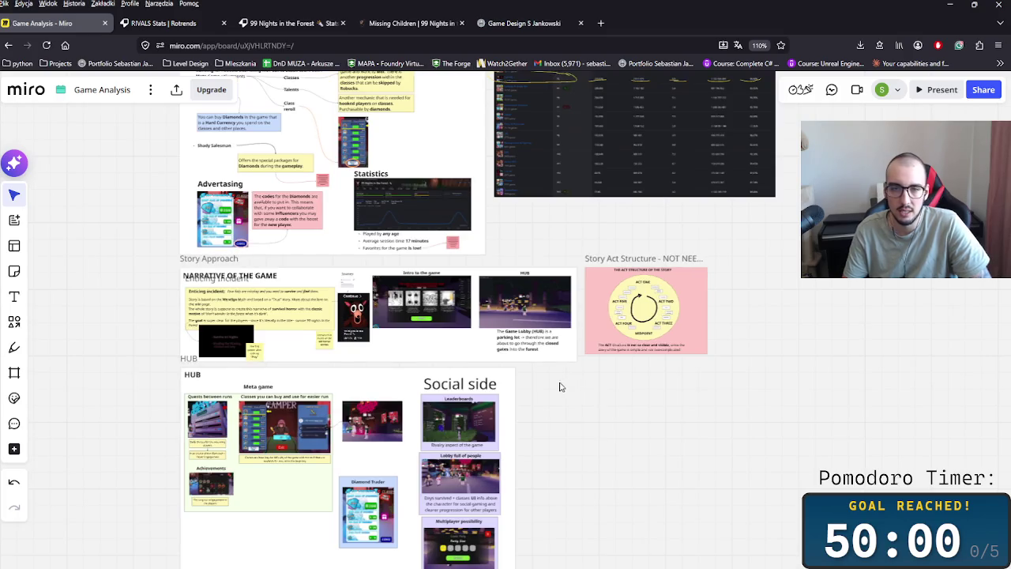
pyautogui.scroll(-2, 542, 409)
pyautogui.scroll(4, 593, 366)
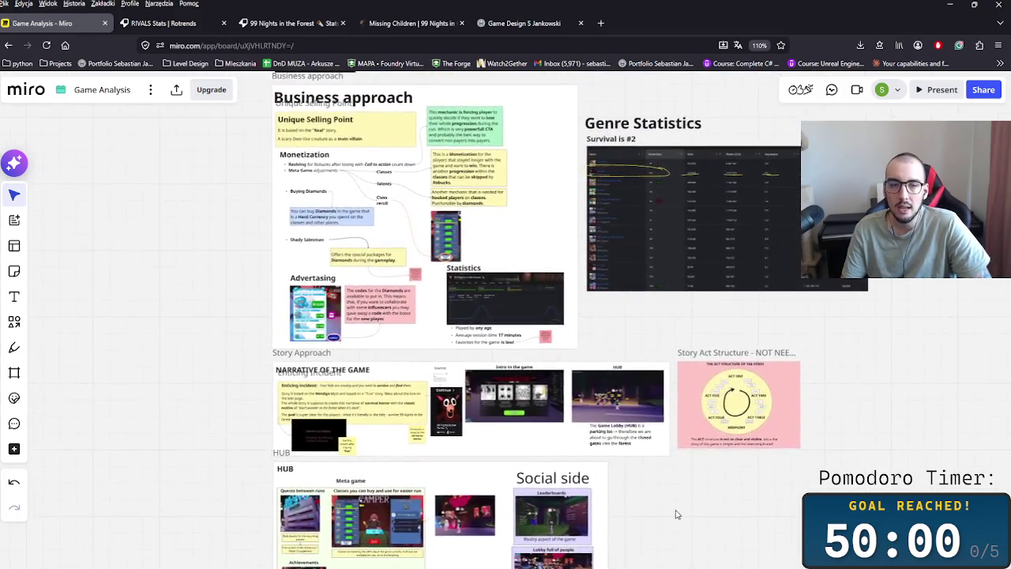
pyautogui.scroll(-3, 659, 403)
pyautogui.scroll(3, 491, 358)
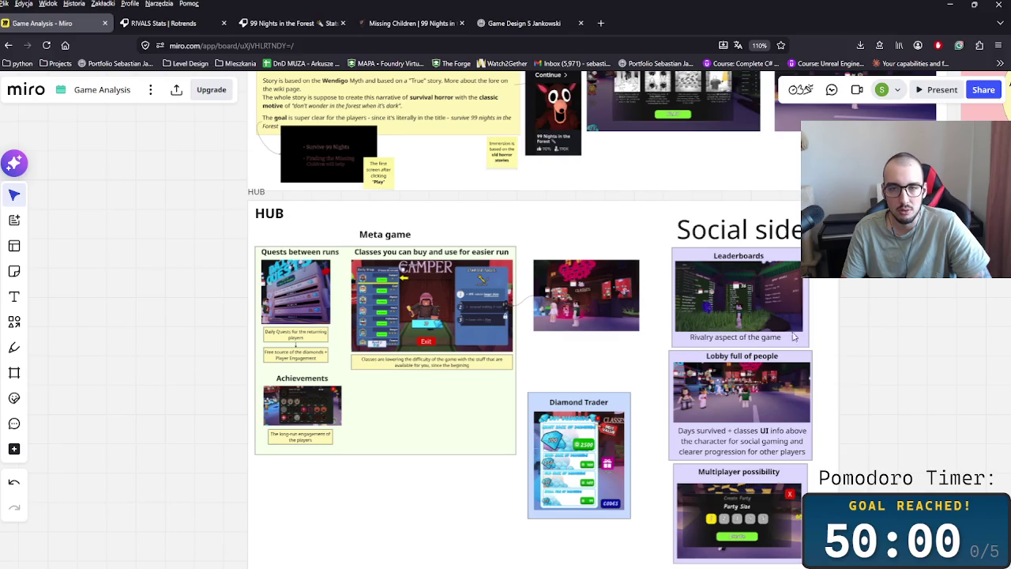
pyautogui.scroll(5, 790, 348)
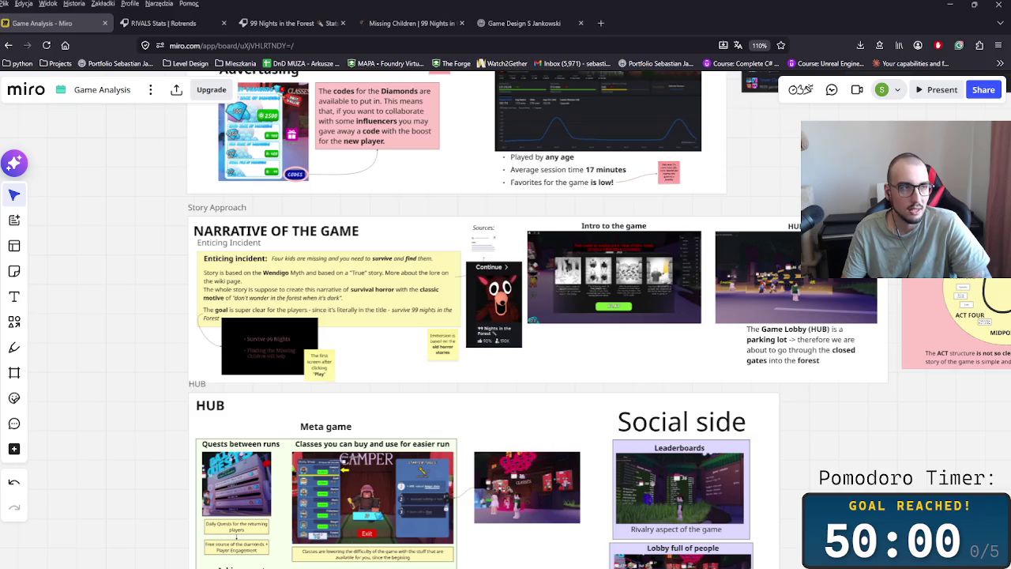
pyautogui.scroll(5, 621, 389)
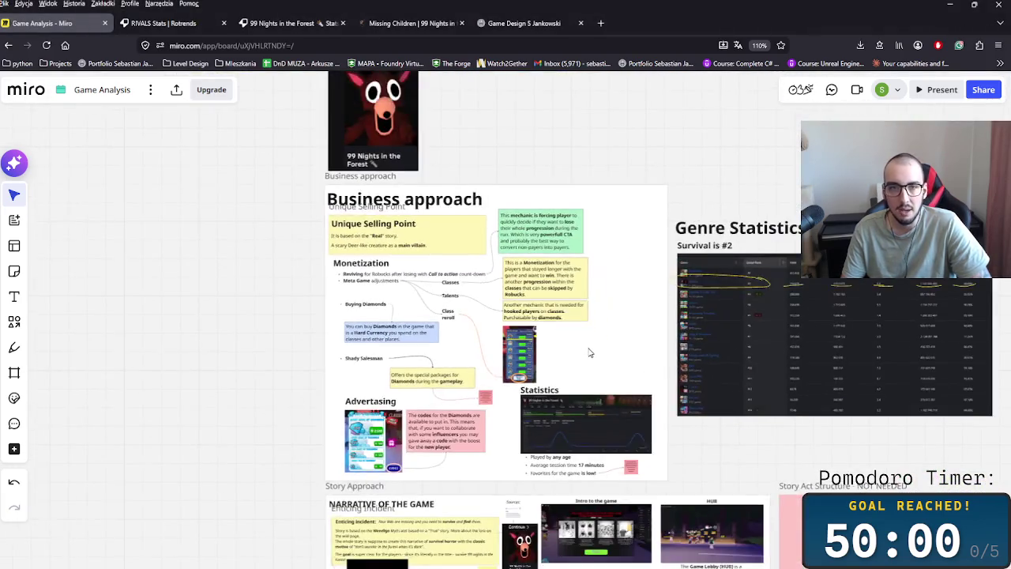
pyautogui.scroll(-8, 622, 388)
pyautogui.scroll(2, 413, 194)
pyautogui.scroll(5, 447, 346)
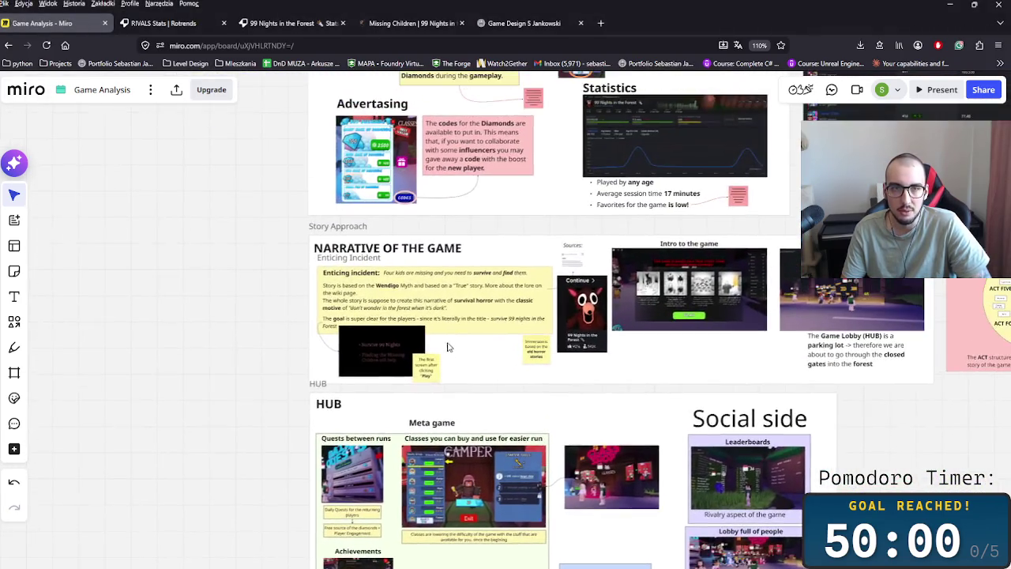
pyautogui.scroll(1, 404, 299)
pyautogui.scroll(3, 405, 298)
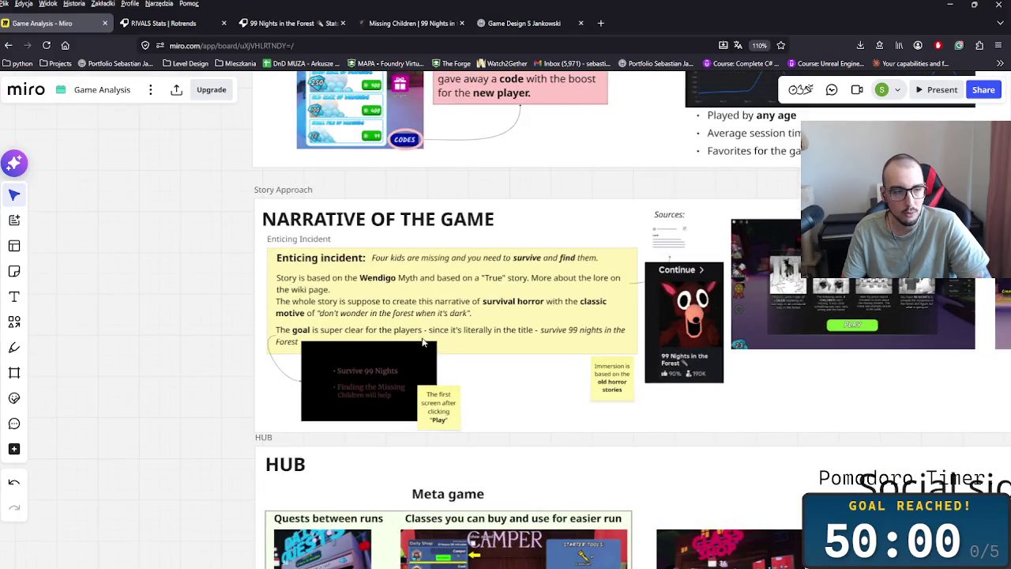
pyautogui.moveTo(796, 369); pyautogui.dragTo(410, 359)
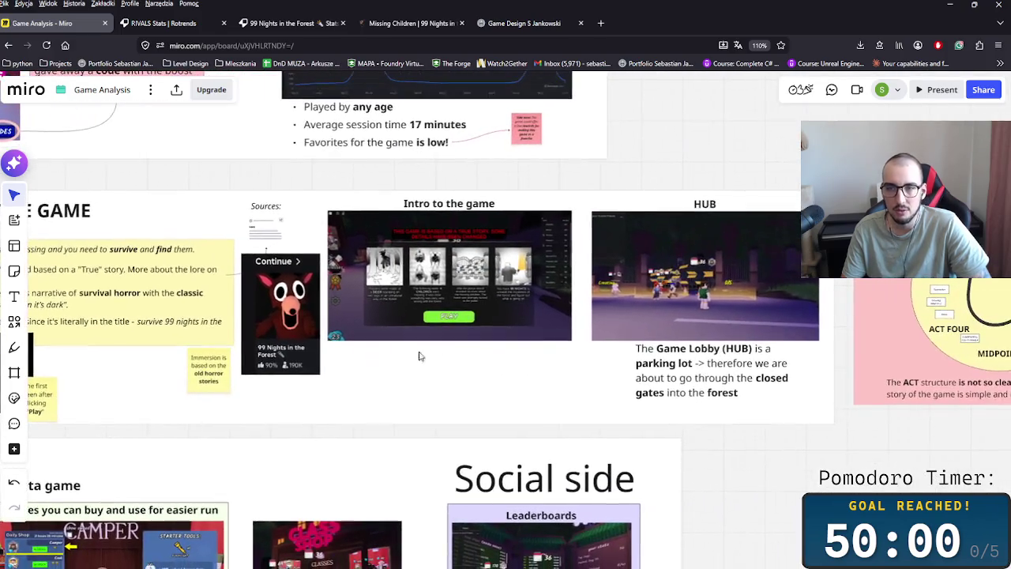
pyautogui.hscroll(2, 466, 287)
pyautogui.hscroll(3, 442, 305)
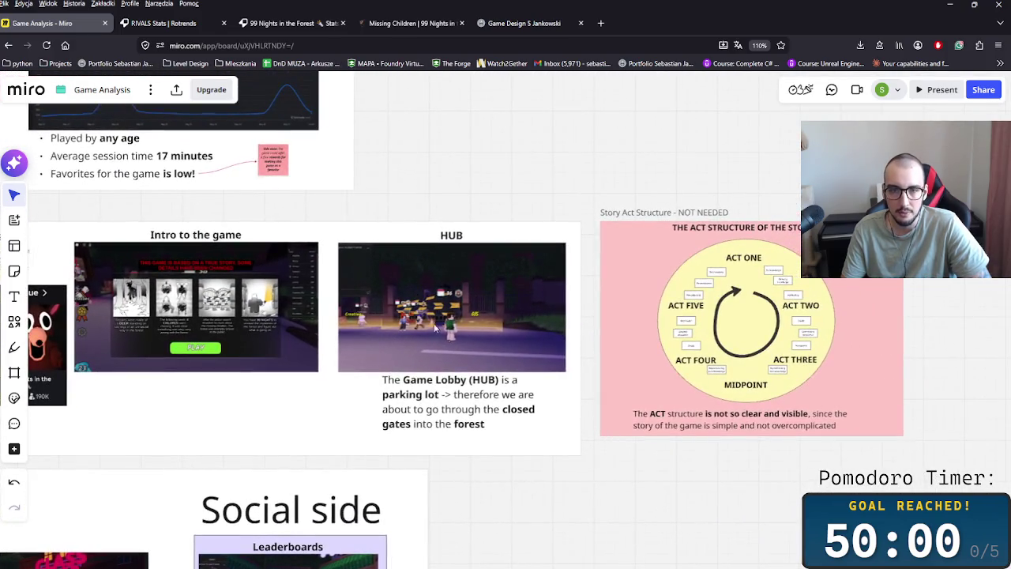
pyautogui.scroll(3, 479, 362)
pyautogui.scroll(2, 482, 350)
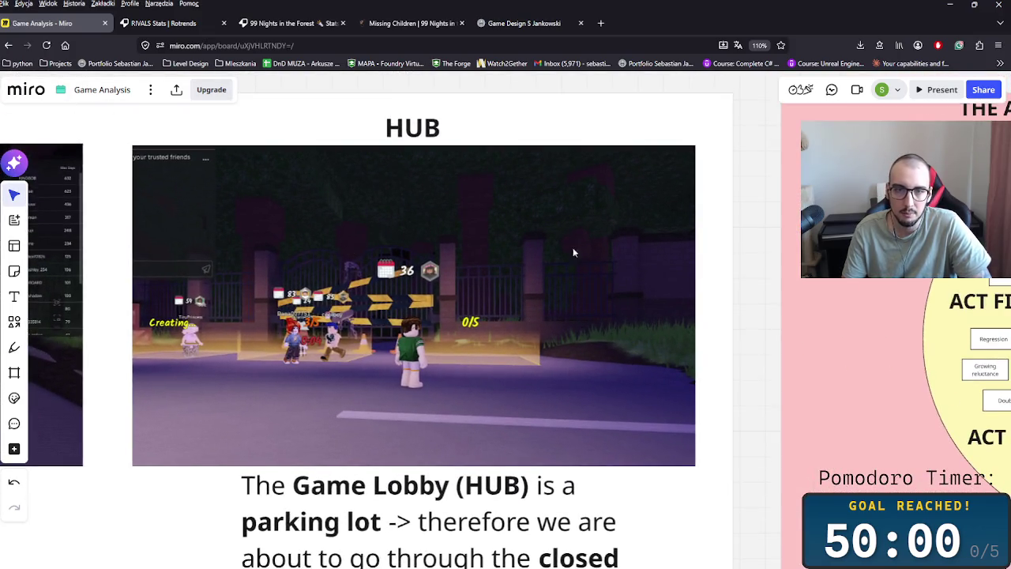
pyautogui.scroll(-2, 566, 328)
pyautogui.scroll(-3, 550, 343)
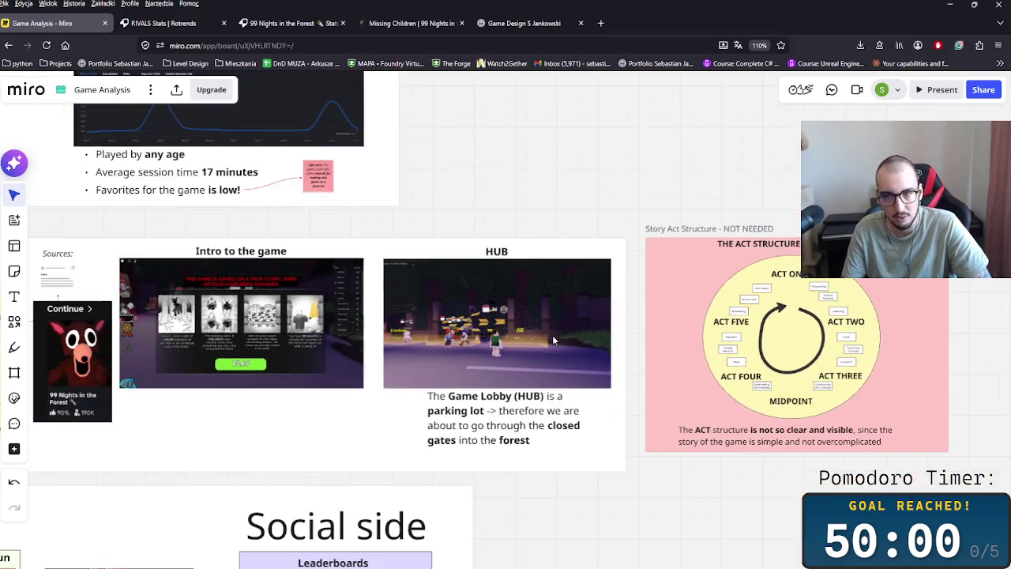
pyautogui.scroll(-2, 545, 340)
pyautogui.scroll(-1, 506, 341)
pyautogui.scroll(2, 498, 340)
pyautogui.scroll(3, 497, 335)
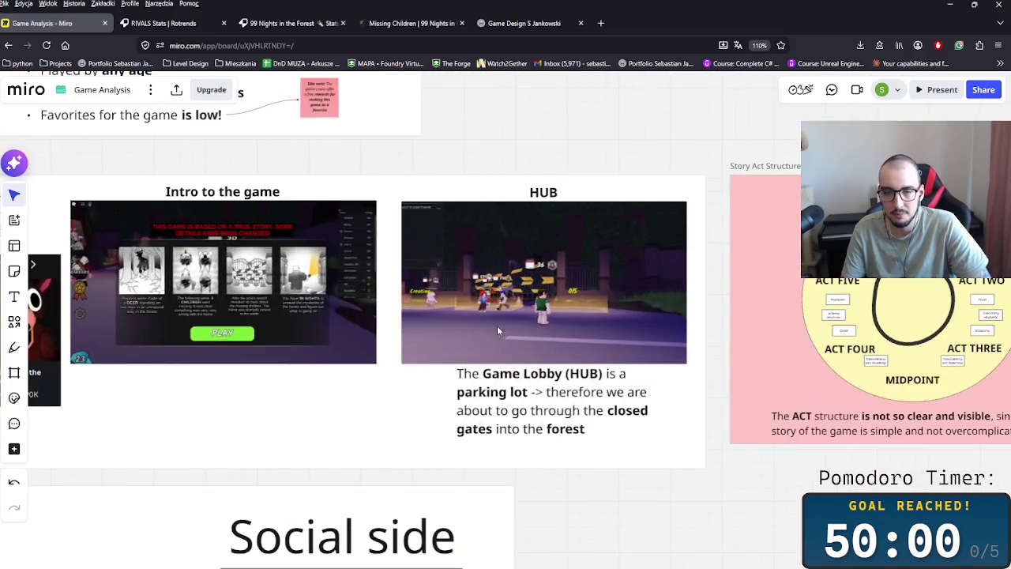
pyautogui.scroll(2, 502, 305)
pyautogui.scroll(3, 545, 251)
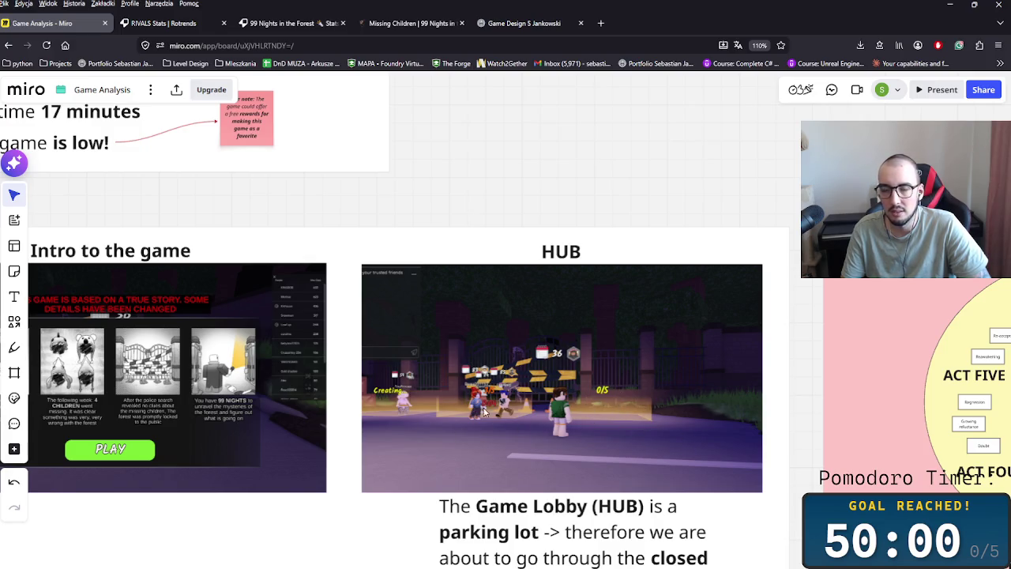
pyautogui.scroll(3, 383, 383)
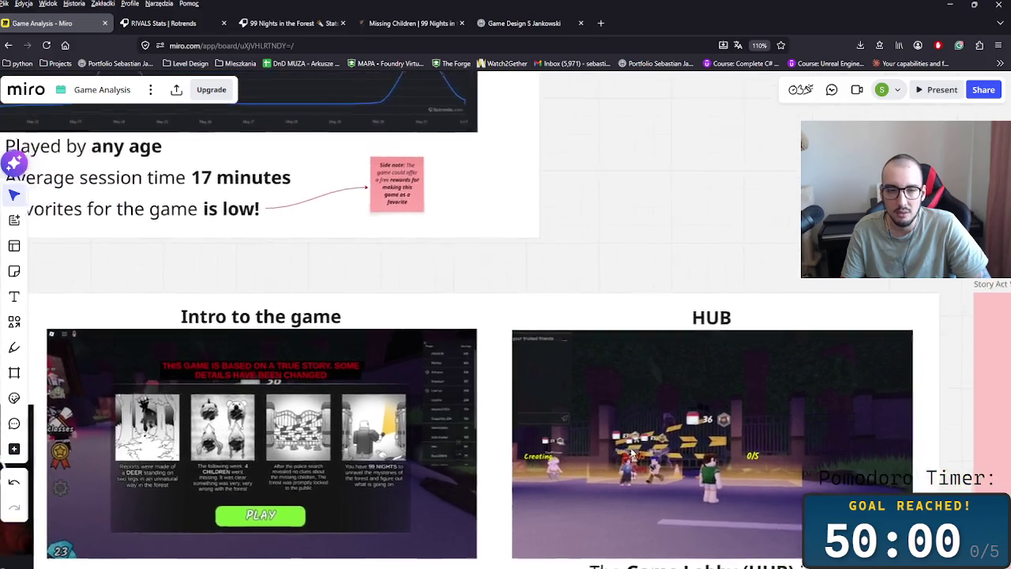
pyautogui.keyDown('ctrl'); pyautogui.scroll(-2, 369, 397); pyautogui.keyUp('ctrl')
pyautogui.keyDown('ctrl'); pyautogui.scroll(-2, 365, 393); pyautogui.keyUp('ctrl')
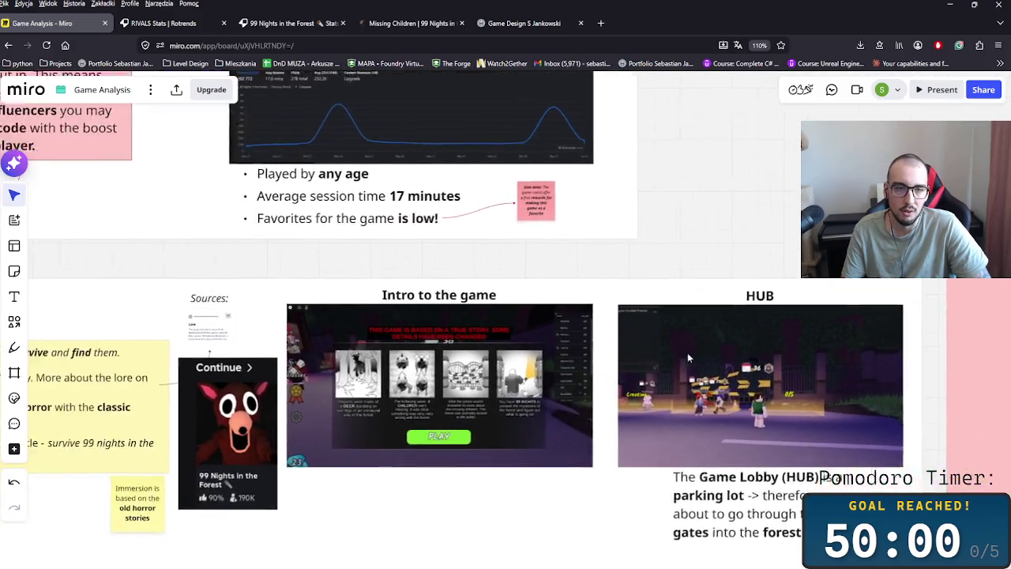
pyautogui.hscroll(-5, 687, 402)
pyautogui.keyDown('ctrl'); pyautogui.scroll(-2, 688, 401); pyautogui.keyUp('ctrl')
pyautogui.hscroll(3, 704, 480)
pyautogui.scroll(4, 517, 439)
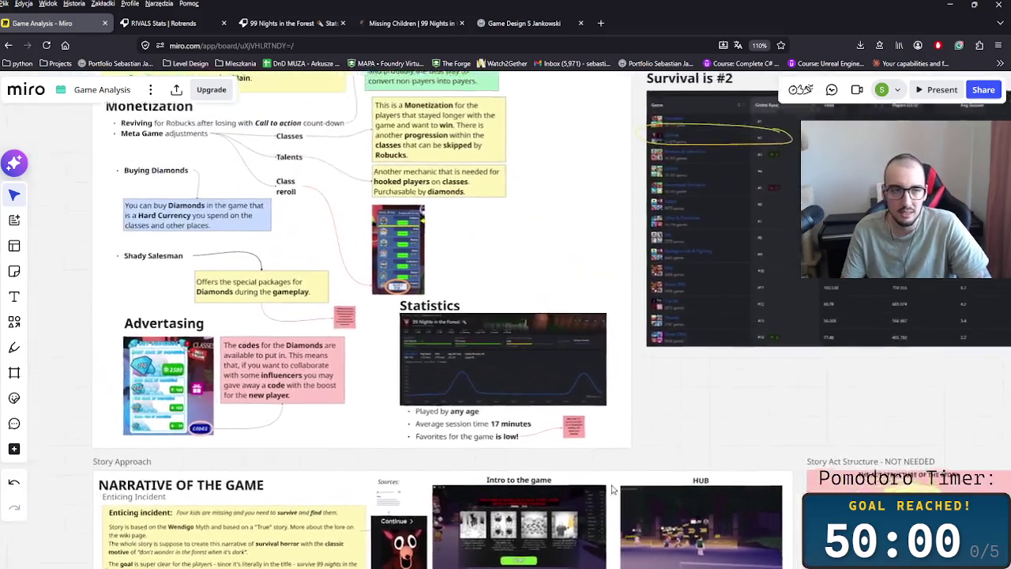
pyautogui.hscroll(-2, 568, 463)
pyautogui.keyDown('ctrl'); pyautogui.scroll(5, 199, 403); pyautogui.keyUp('ctrl')
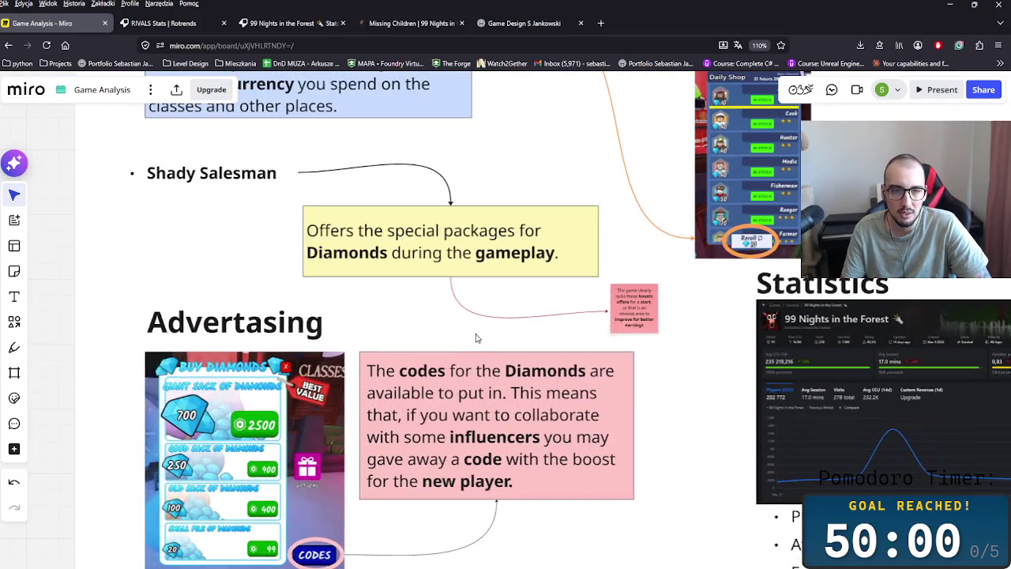
pyautogui.scroll(5, 479, 333)
pyautogui.keyDown('ctrl'); pyautogui.scroll(-3, 480, 412); pyautogui.keyUp('ctrl')
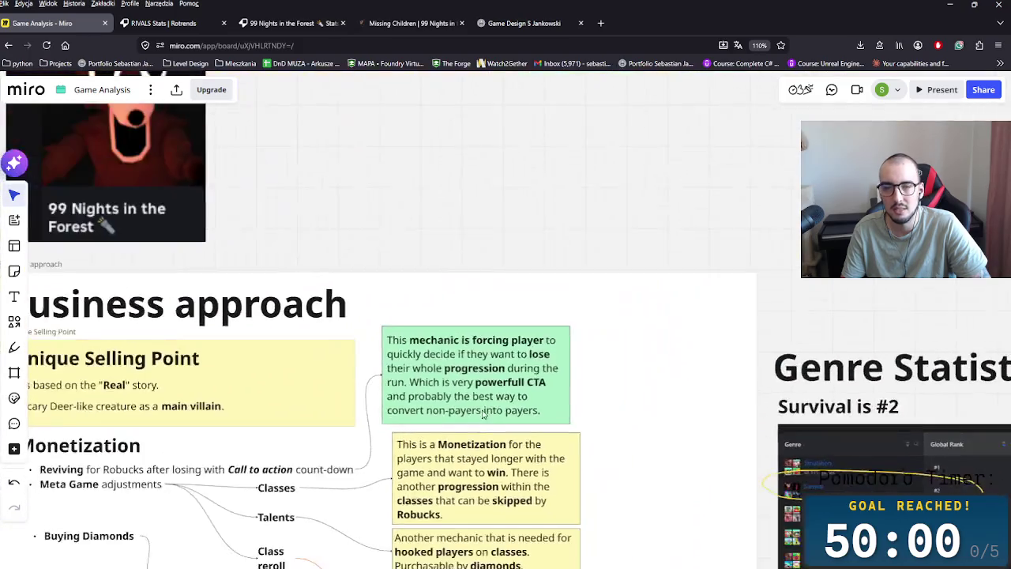
pyautogui.keyDown('ctrl'); pyautogui.scroll(-1, 549, 444); pyautogui.keyUp('ctrl')
pyautogui.keyDown('ctrl'); pyautogui.scroll(-1, 550, 444); pyautogui.keyUp('ctrl')
pyautogui.scroll(-5, 595, 435)
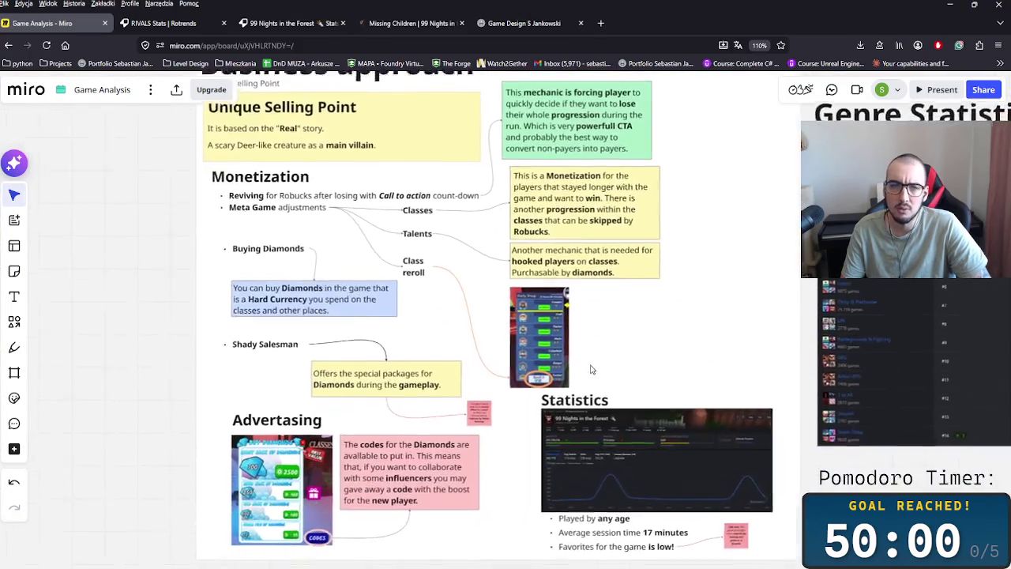
pyautogui.scroll(-1, 603, 277)
pyautogui.scroll(-3, 602, 277)
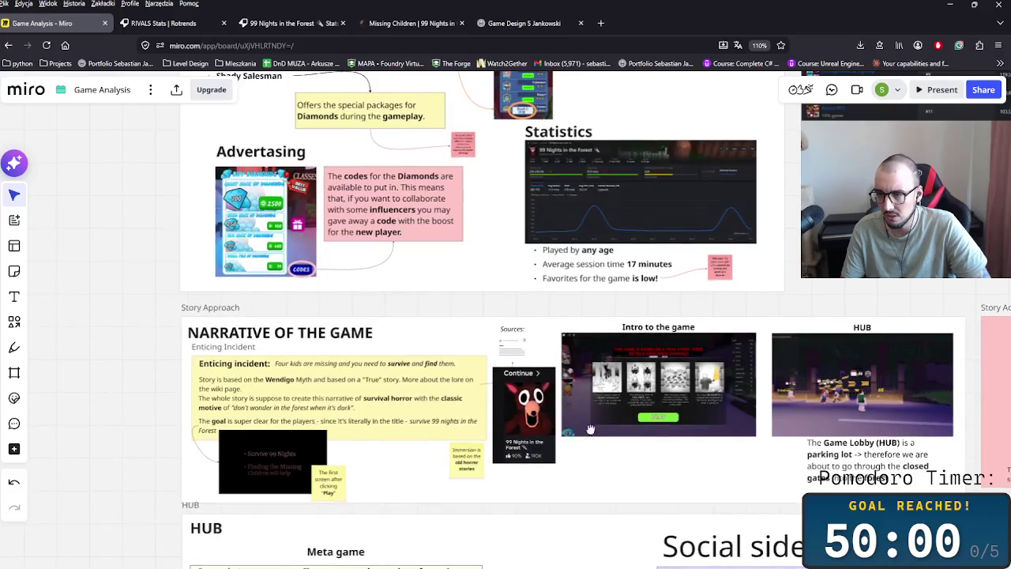
pyautogui.scroll(-4, 604, 379)
pyautogui.scroll(-5, 610, 390)
pyautogui.scroll(-1, 610, 390)
pyautogui.hscroll(3, 612, 372)
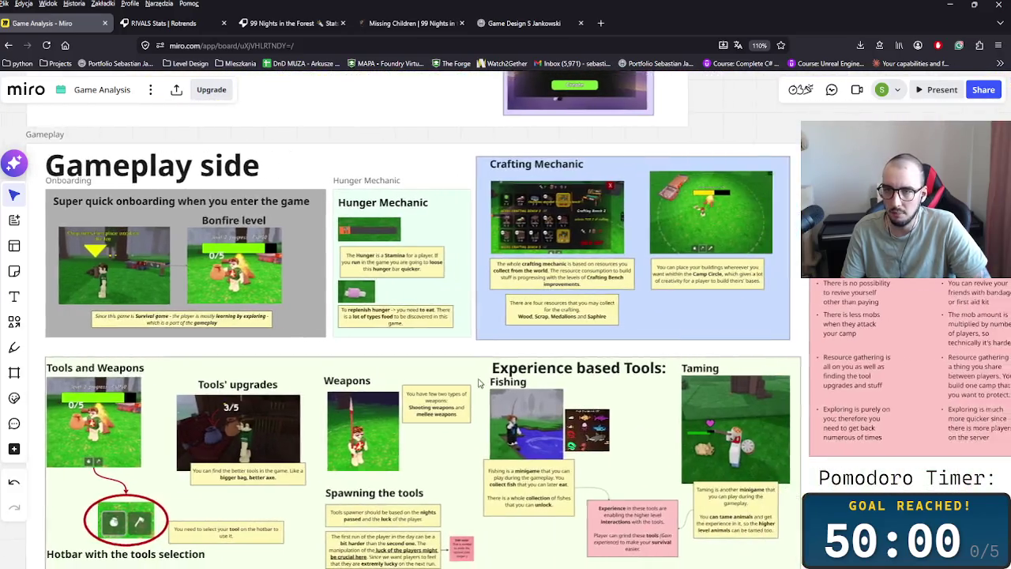
pyautogui.hscroll(4, 615, 355)
pyautogui.hscroll(-4, 618, 338)
pyautogui.scroll(-1, 618, 338)
pyautogui.scroll(1, 618, 352)
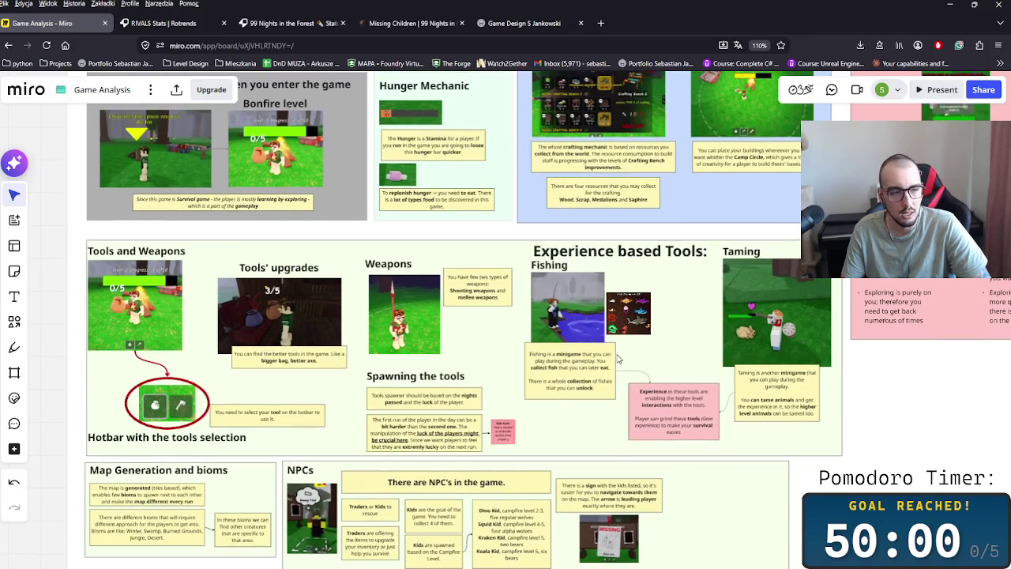
pyautogui.scroll(-2, 619, 359)
pyautogui.scroll(-2, 618, 360)
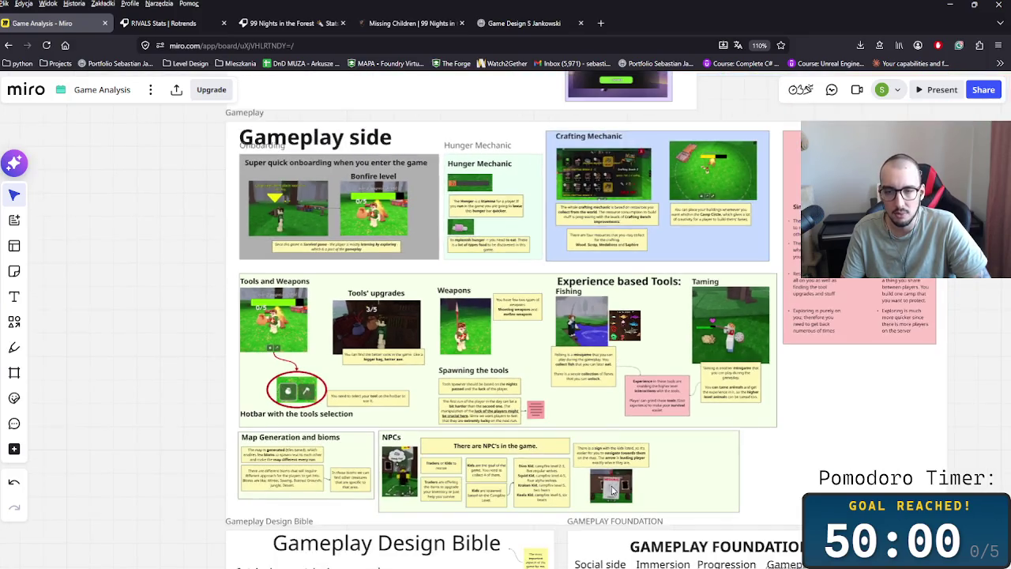
pyautogui.scroll(-3, 656, 403)
pyautogui.scroll(-1, 686, 441)
pyautogui.scroll(2, 609, 500)
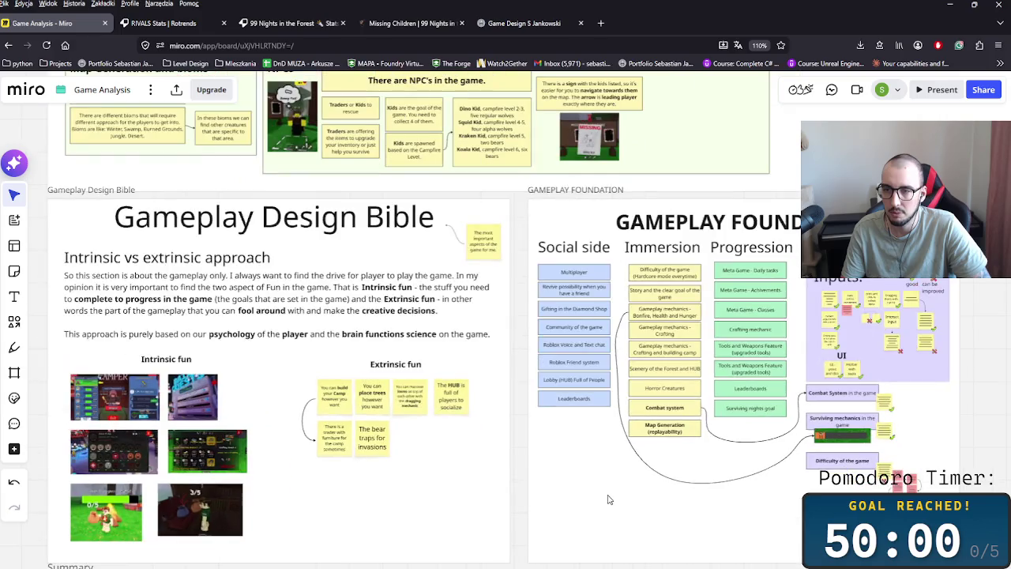
pyautogui.scroll(2, 629, 474)
pyautogui.scroll(2, 605, 501)
pyautogui.scroll(2, 543, 403)
pyautogui.scroll(2, 566, 394)
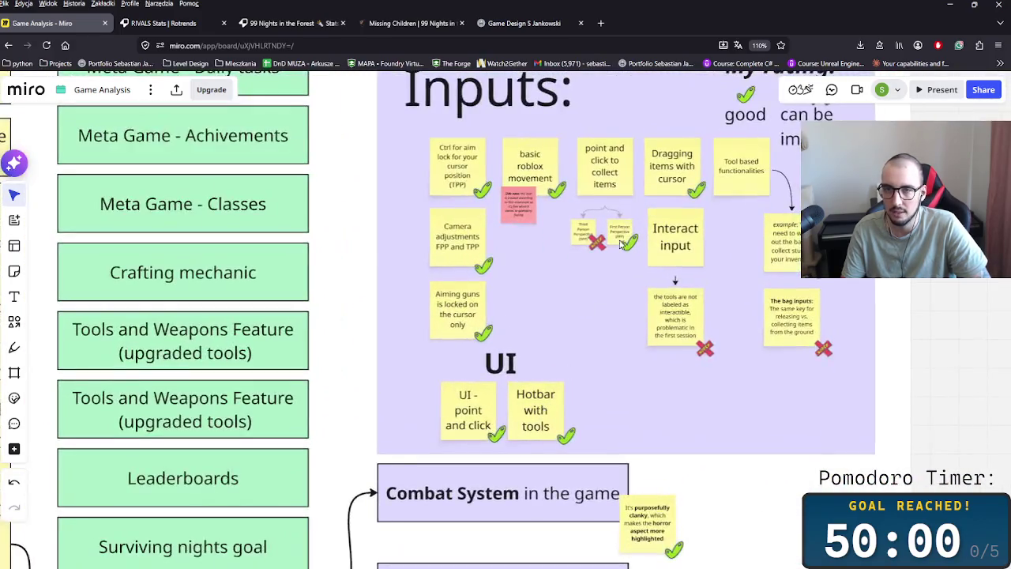
pyautogui.scroll(2, 588, 384)
pyautogui.scroll(1, 610, 374)
pyautogui.scroll(3, 633, 365)
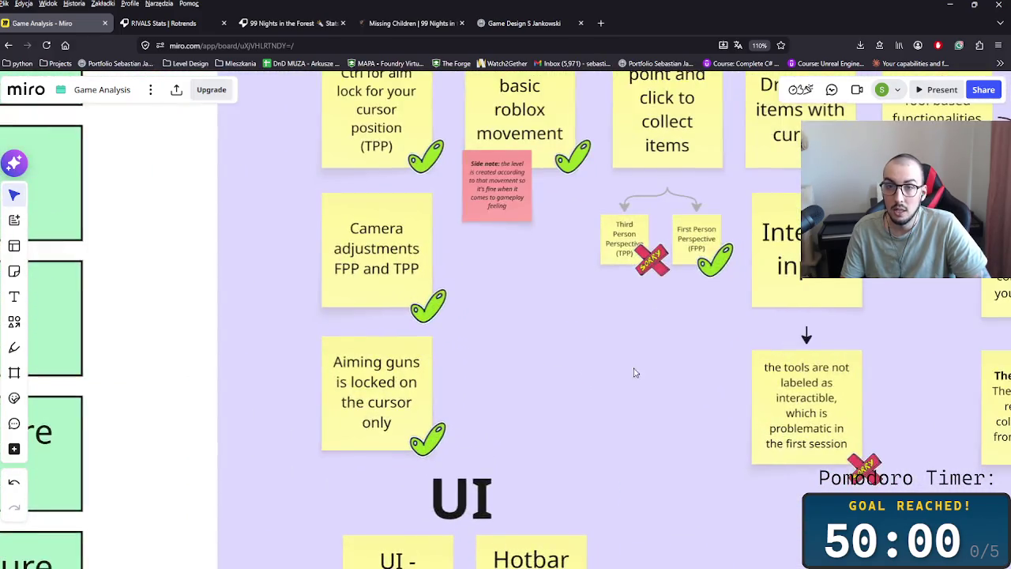
pyautogui.scroll(-2, 636, 367)
pyautogui.scroll(-2, 639, 364)
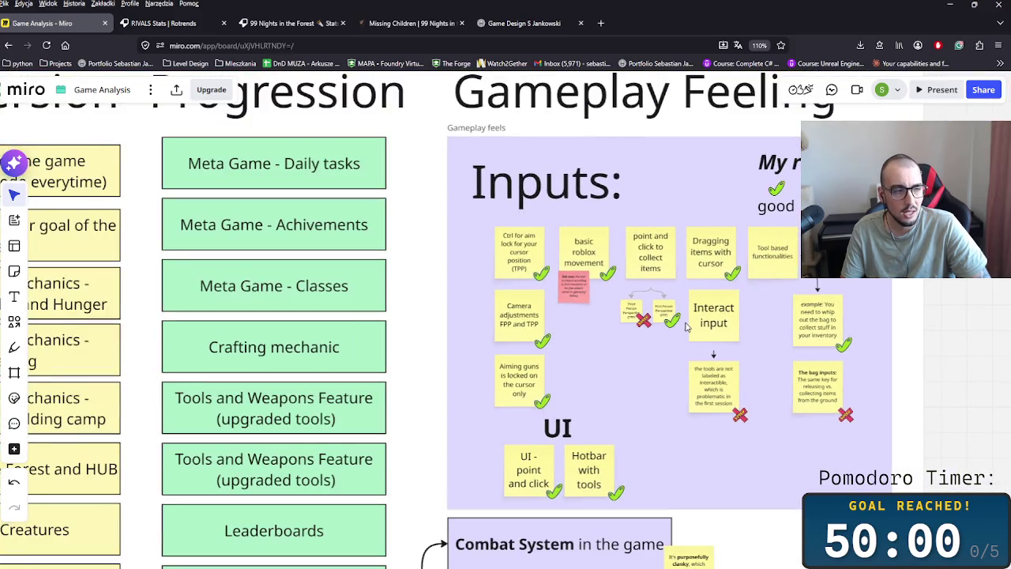
pyautogui.scroll(1, 686, 327)
pyautogui.hscroll(1, 686, 327)
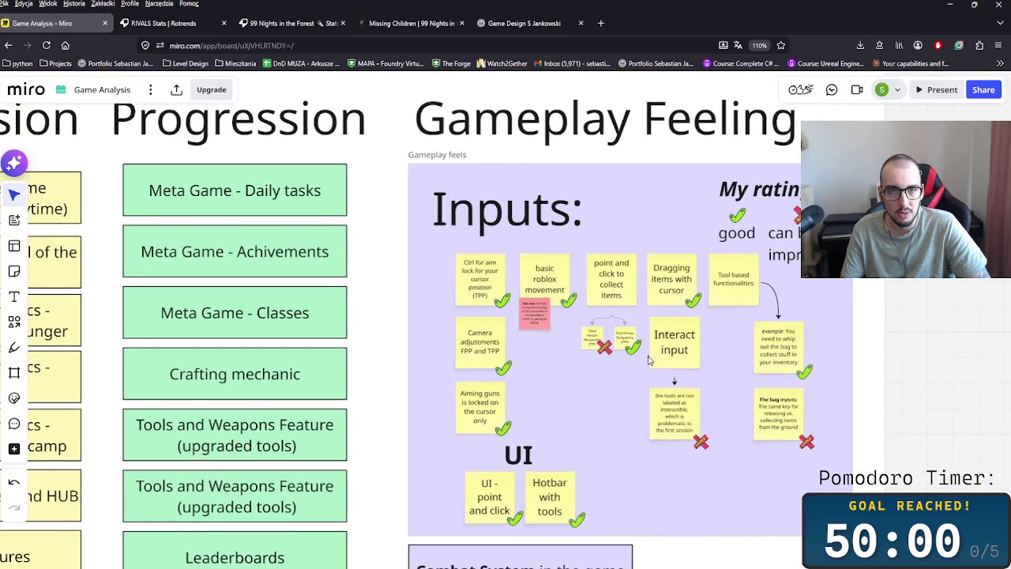
pyautogui.scroll(-2, 353, 402)
pyautogui.scroll(-1, 395, 403)
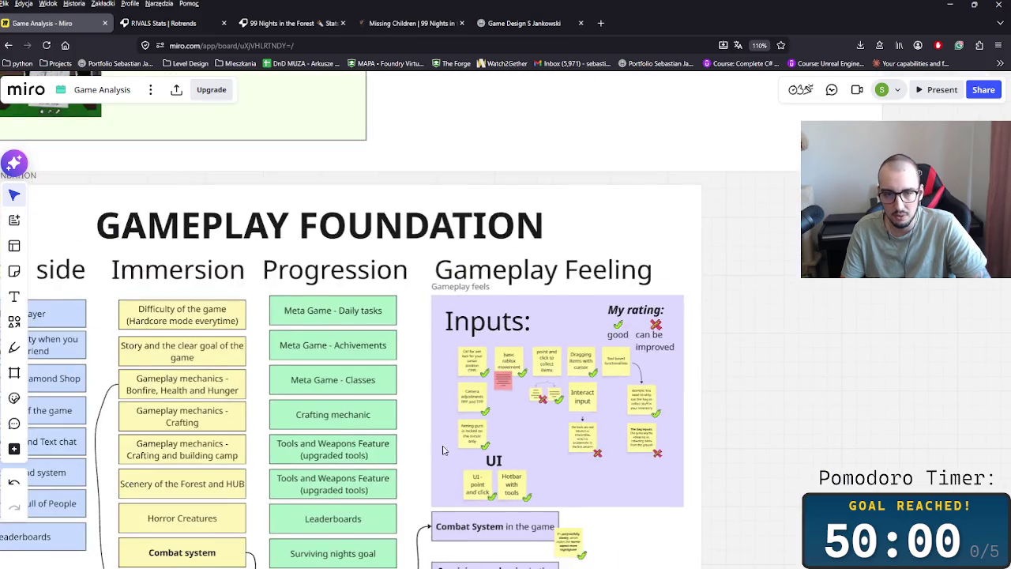
pyautogui.scroll(-1, 427, 403)
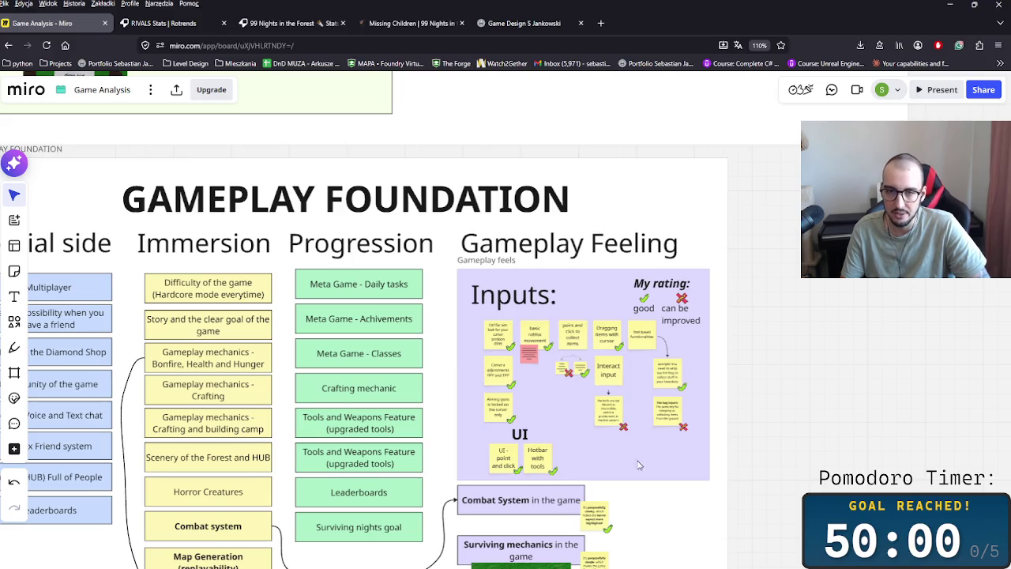
pyautogui.scroll(3, 639, 468)
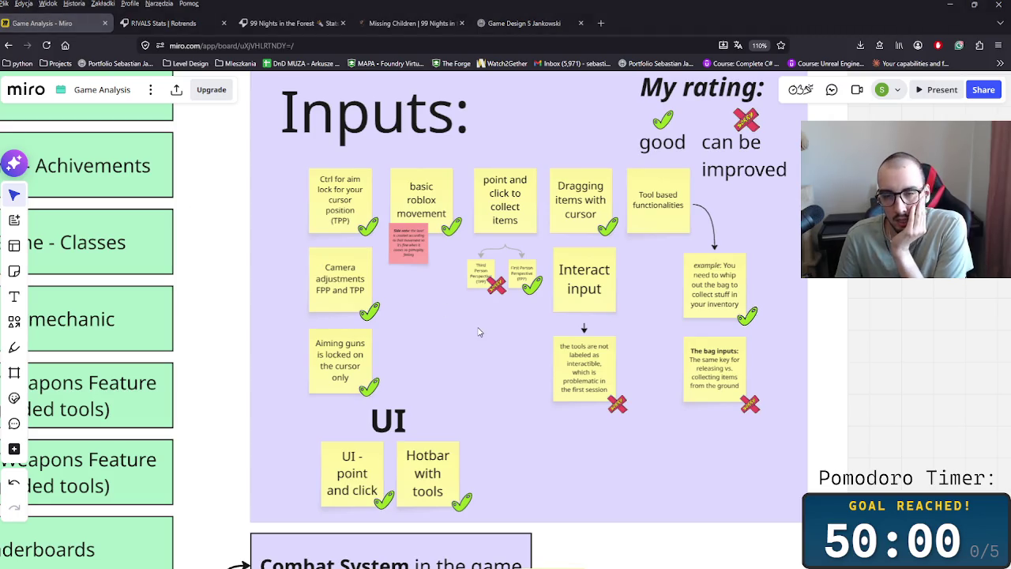
pyautogui.scroll(-3, 478, 332)
pyautogui.scroll(3, 521, 340)
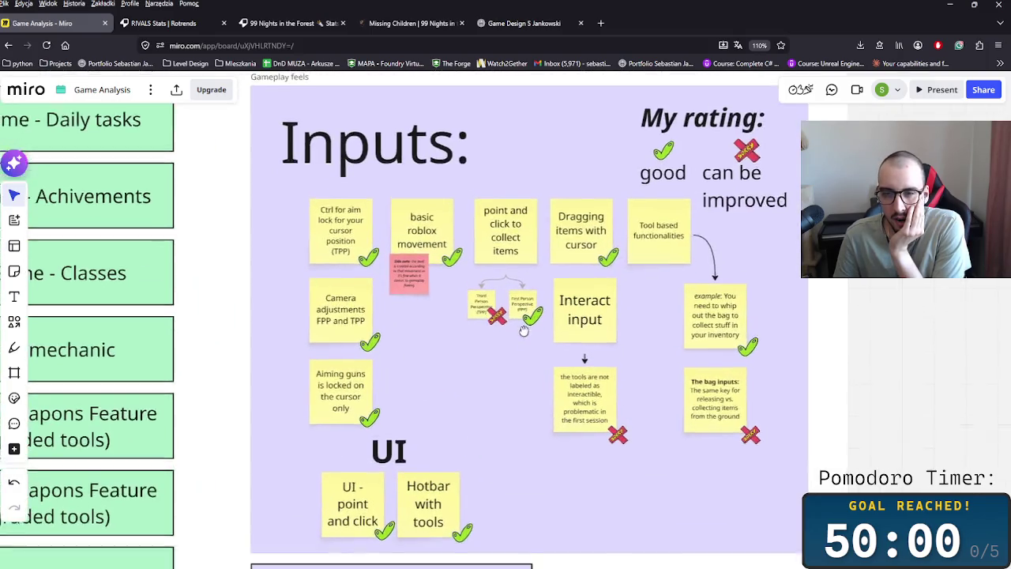
pyautogui.scroll(-3, 523, 340)
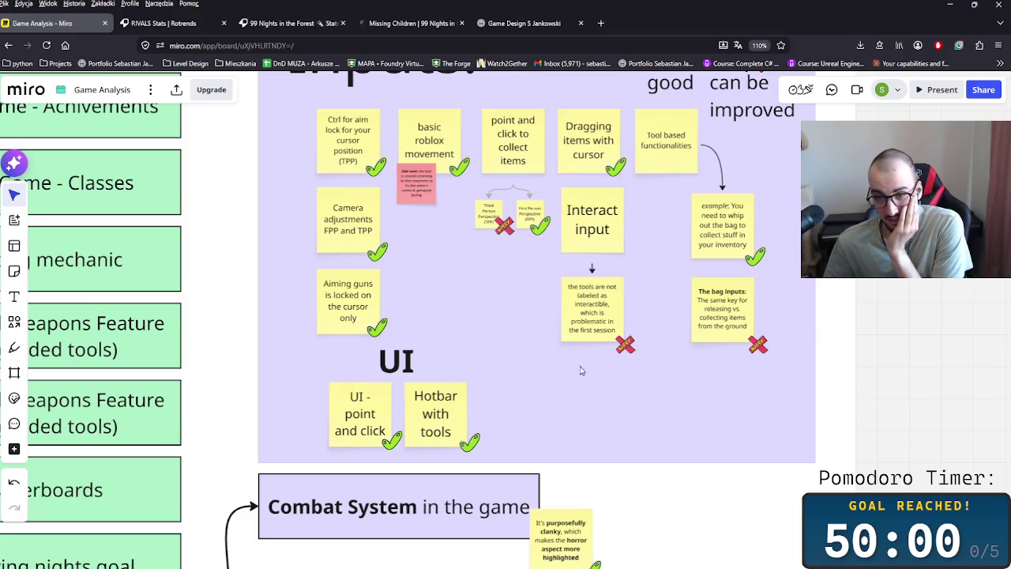
pyautogui.scroll(-3, 628, 379)
pyautogui.moveTo(642, 422)
pyautogui.mouseDown()
pyautogui.moveTo(533, 461)
pyautogui.moveTo(517, 479)
pyautogui.mouseUp()
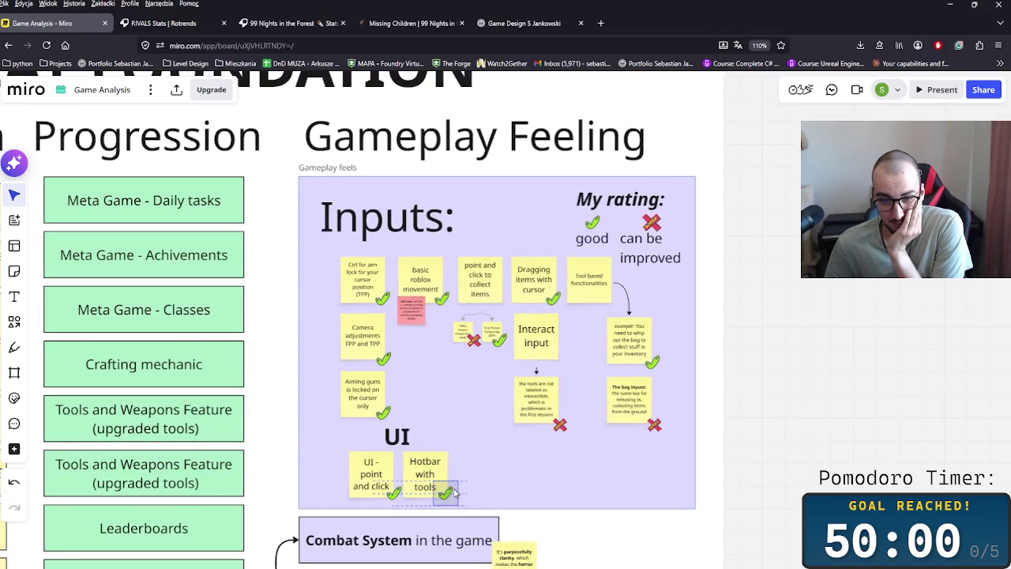
pyautogui.scroll(5, 462, 434)
pyautogui.scroll(3, 472, 431)
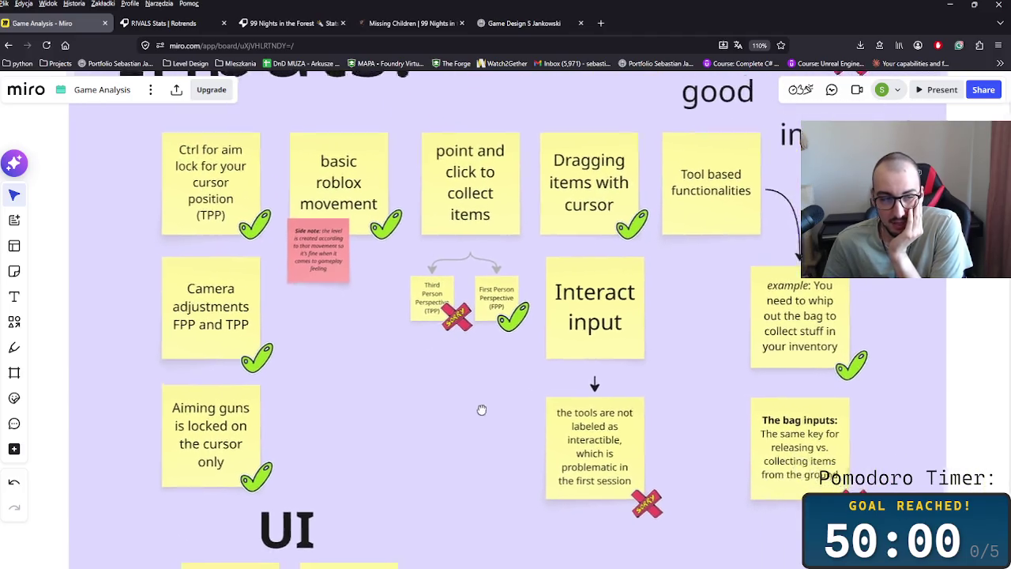
pyautogui.hscroll(5, 474, 403)
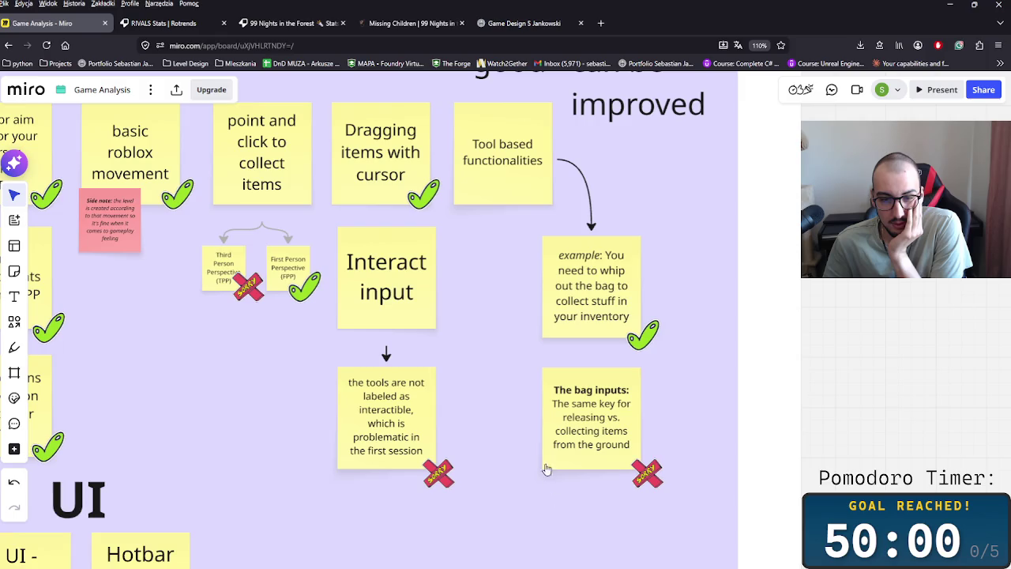
pyautogui.hscroll(2, 406, 403)
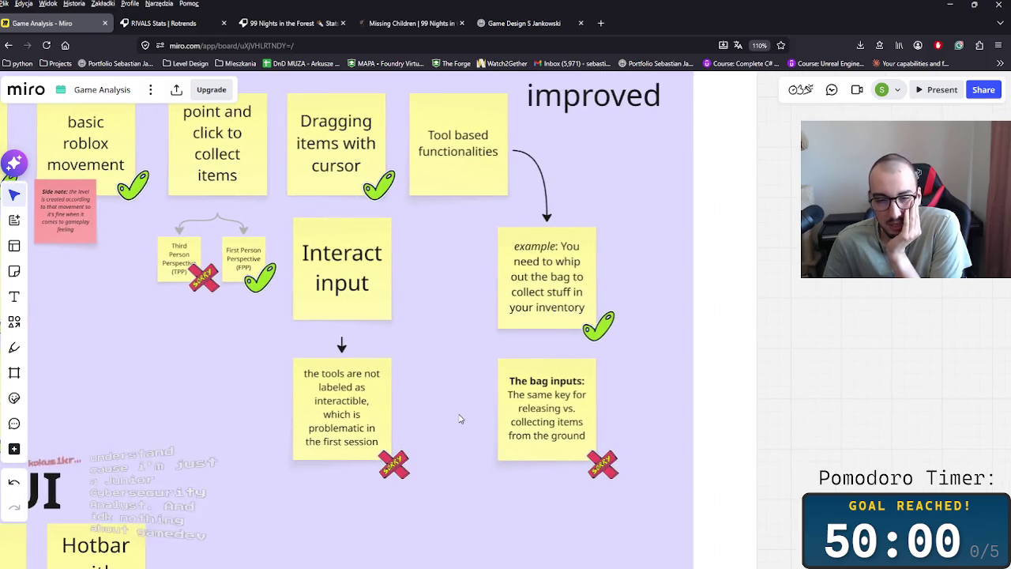
pyautogui.scroll(1, 458, 414)
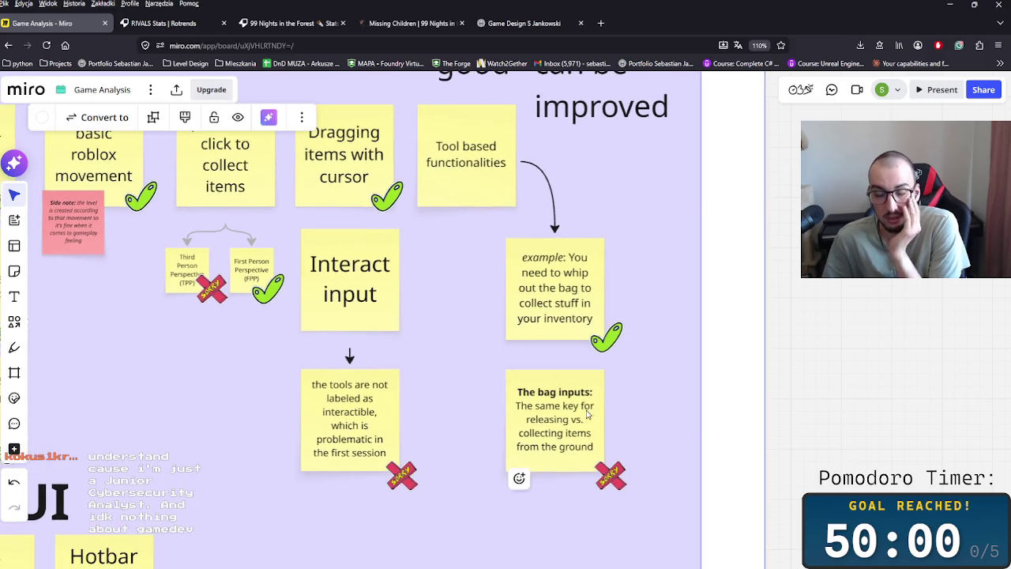
pyautogui.scroll(-5, 802, 374)
pyautogui.click(686, 399)
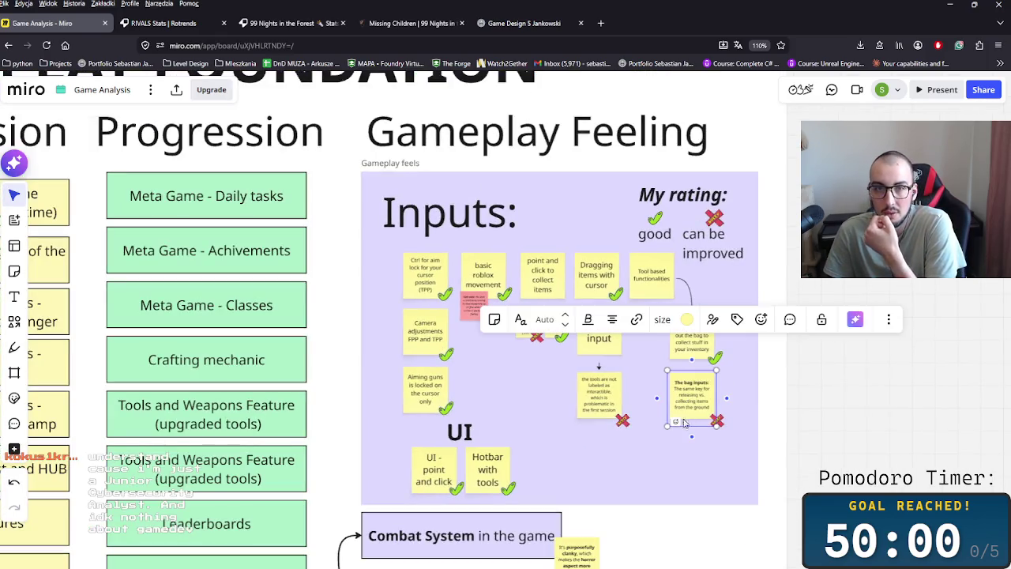
pyautogui.click(658, 450)
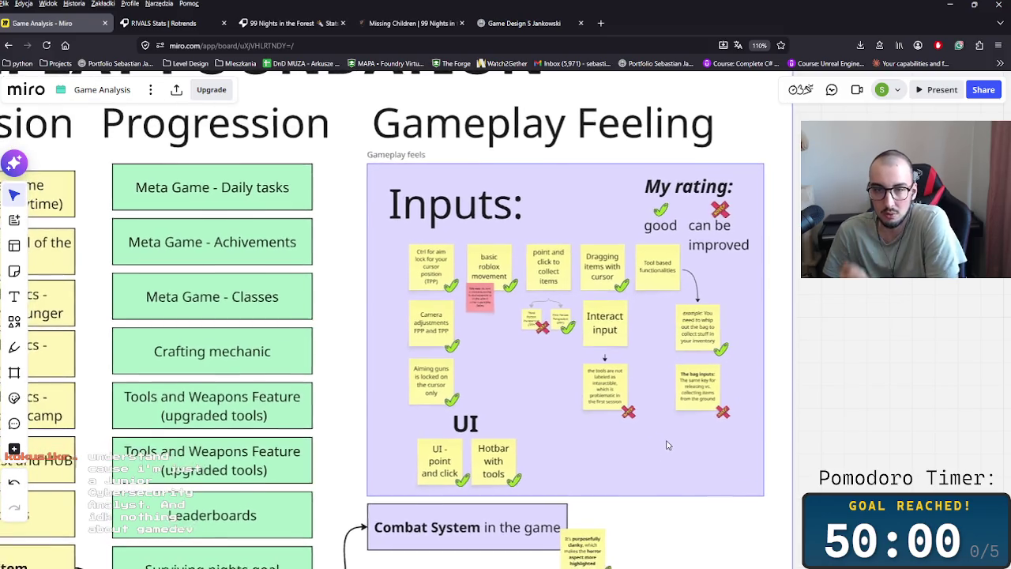
pyautogui.scroll(-1, 644, 452)
pyautogui.scroll(-2, 727, 470)
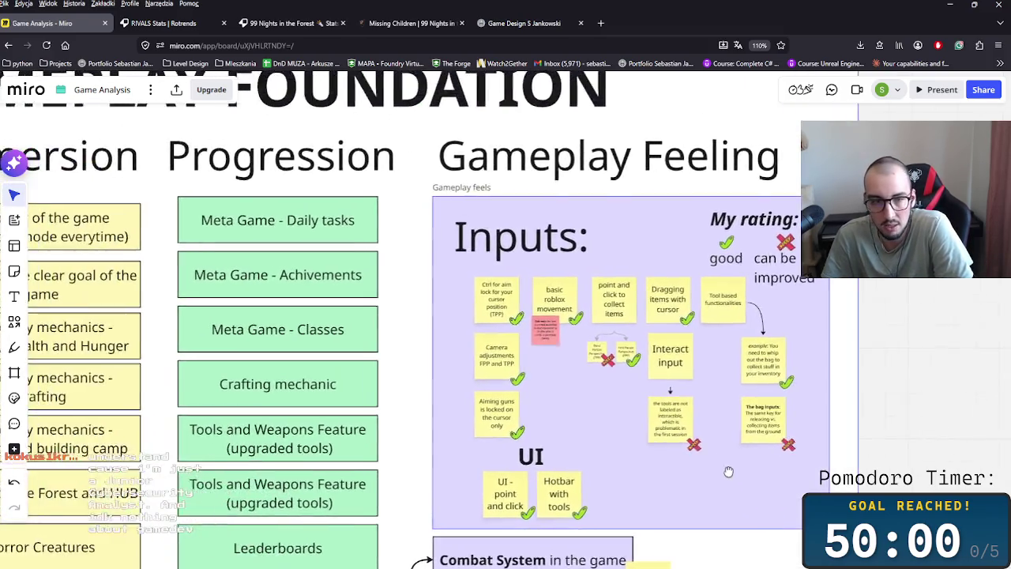
pyautogui.scroll(-4, 727, 458)
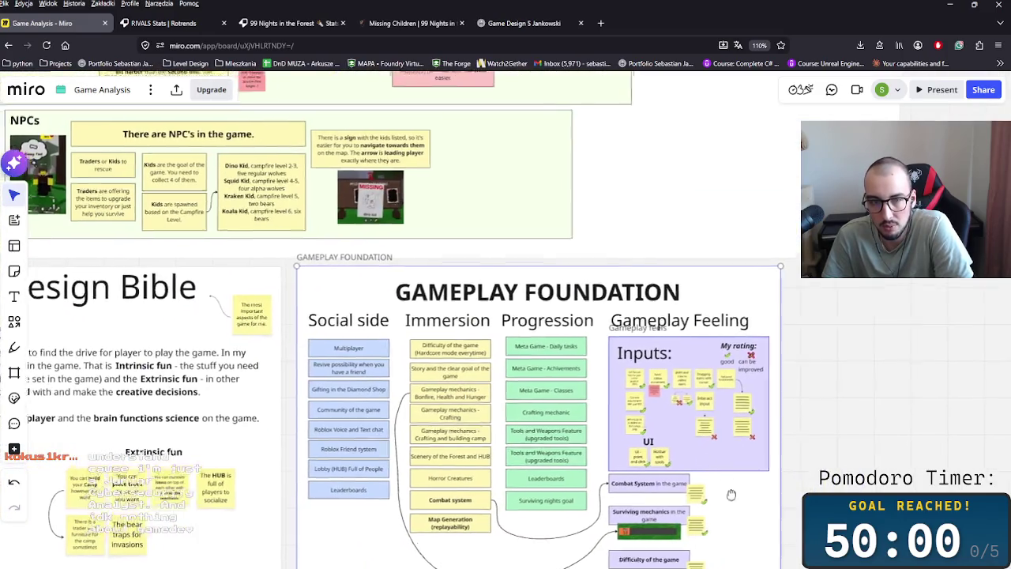
pyautogui.scroll(-2, 672, 458)
pyautogui.hscroll(2, 671, 458)
pyautogui.scroll(-2, 593, 380)
pyautogui.hscroll(1, 583, 393)
pyautogui.scroll(-1, 569, 371)
pyautogui.scroll(1, 561, 364)
pyautogui.hscroll(1, 553, 361)
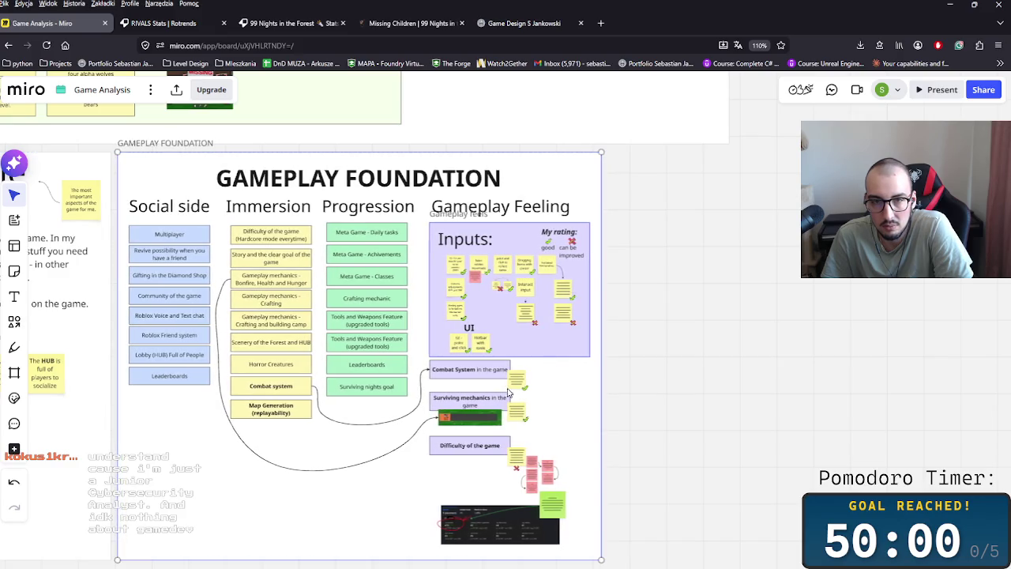
pyautogui.scroll(1, 553, 364)
pyautogui.scroll(2, 616, 376)
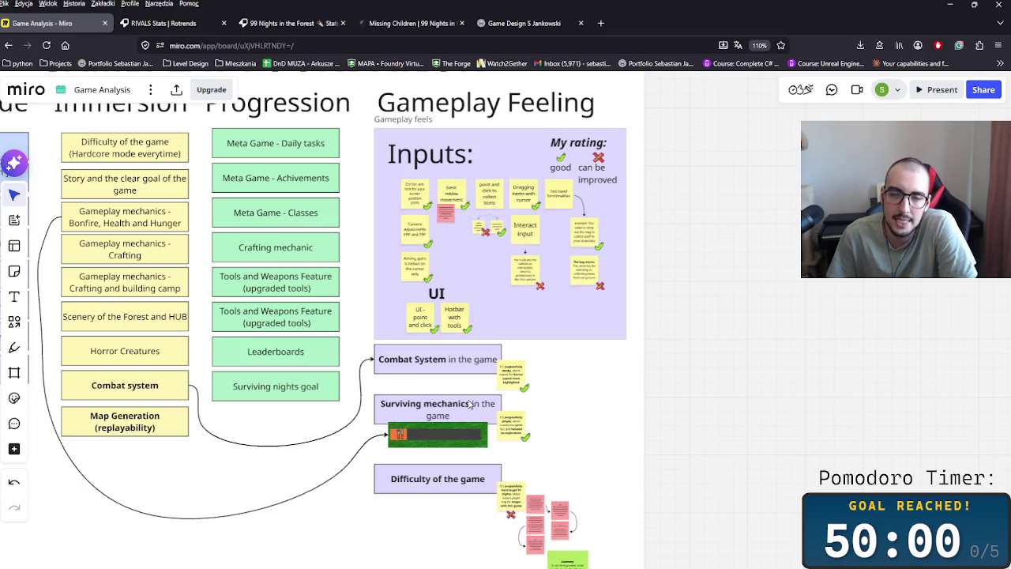
pyautogui.scroll(-2, 364, 418)
pyautogui.scroll(-1, 313, 446)
pyautogui.scroll(-1, 314, 446)
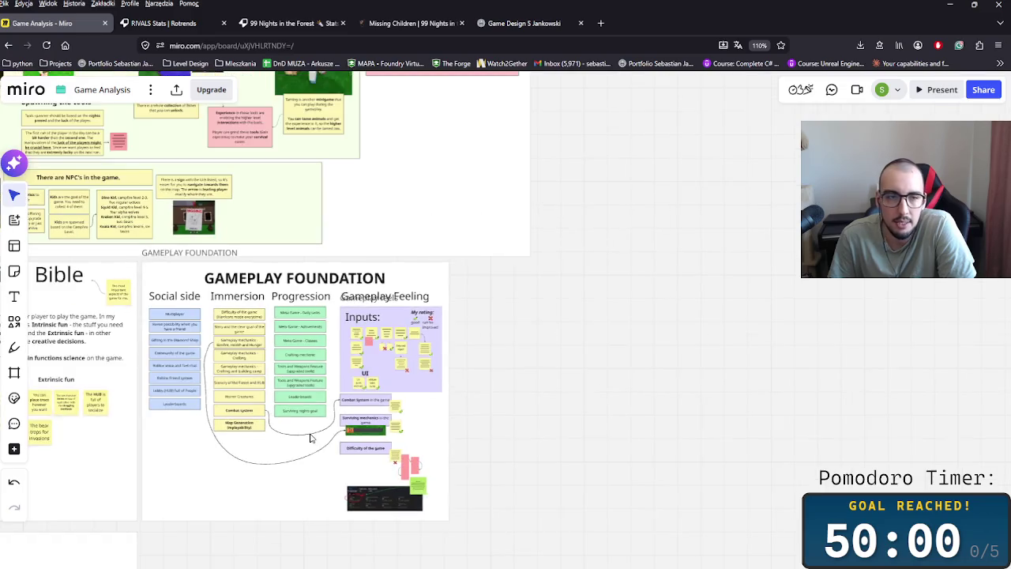
pyautogui.hscroll(-2, 324, 427)
pyautogui.hscroll(-1, 332, 403)
pyautogui.hscroll(-3, 356, 364)
pyautogui.hscroll(-1, 355, 362)
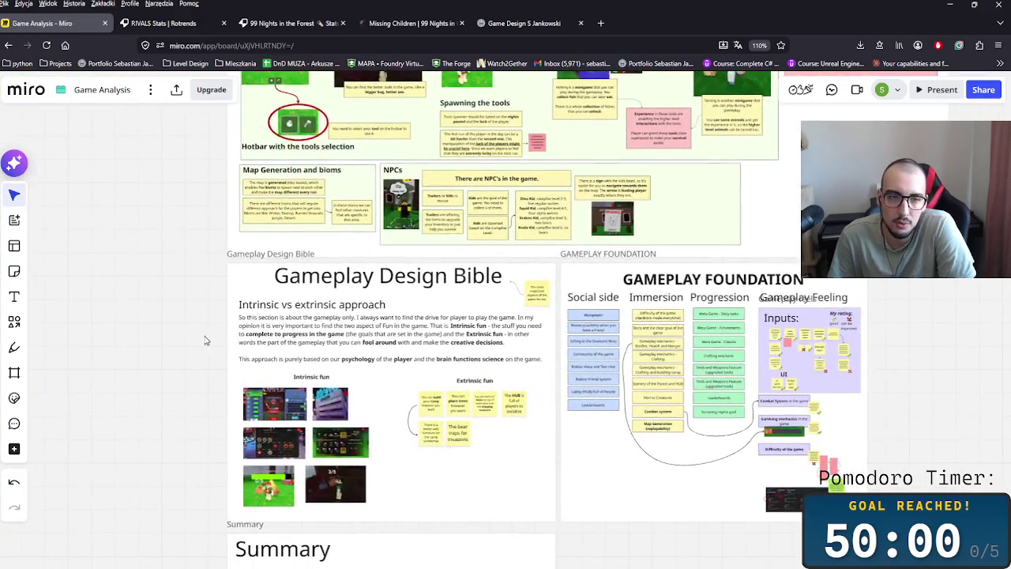
pyautogui.scroll(2, 528, 404)
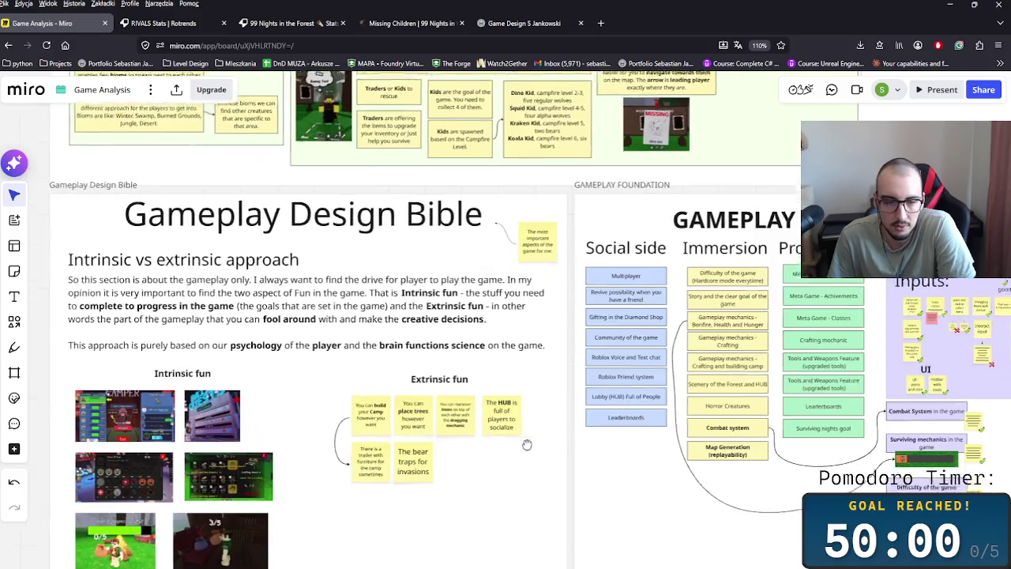
pyautogui.scroll(-3, 519, 441)
pyautogui.hscroll(1, 584, 461)
pyautogui.scroll(-1, 540, 461)
pyautogui.scroll(-2, 532, 469)
pyautogui.scroll(-2, 529, 468)
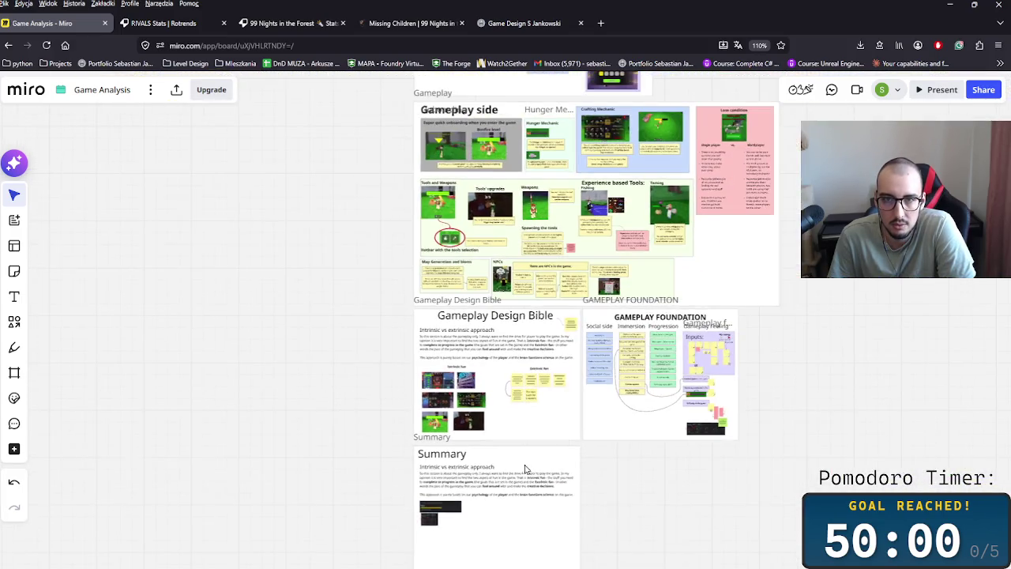
pyautogui.scroll(2, 622, 482)
pyautogui.scroll(2, 621, 507)
pyautogui.scroll(2, 621, 506)
pyautogui.scroll(2, 632, 474)
pyautogui.scroll(-2, 655, 463)
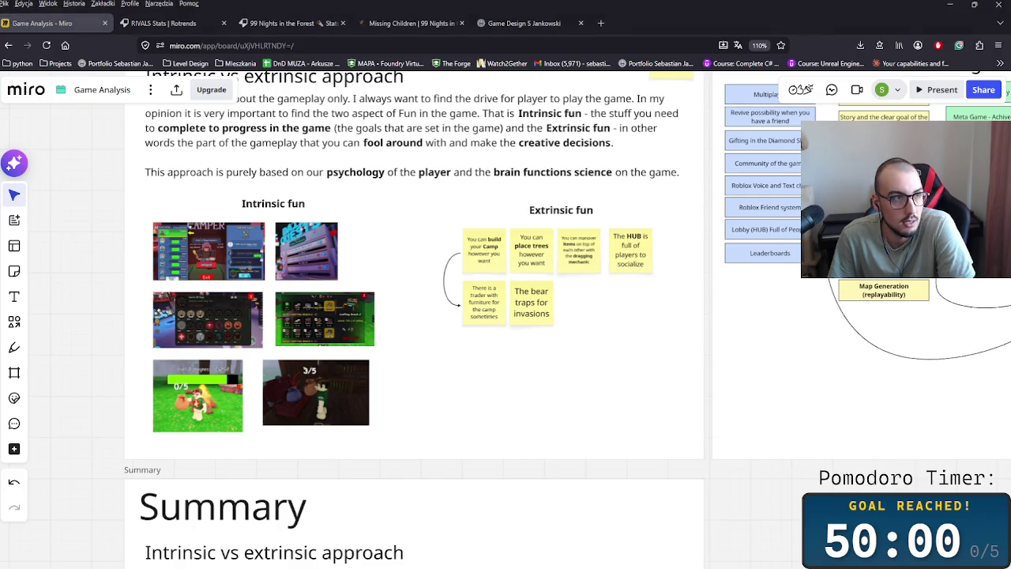
pyautogui.scroll(-1, 401, 237)
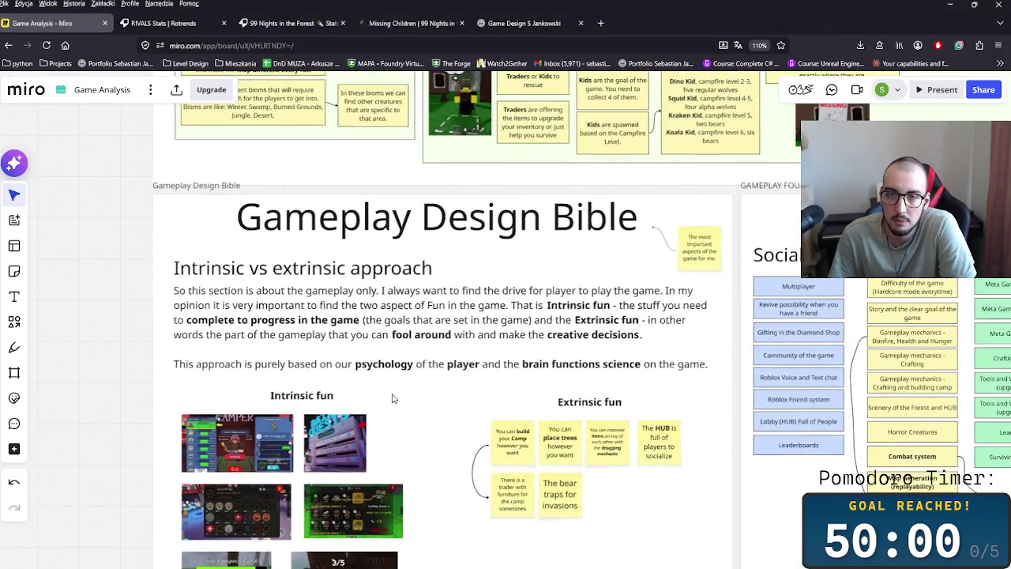
pyautogui.scroll(-1, 395, 391)
pyautogui.scroll(-1, 399, 367)
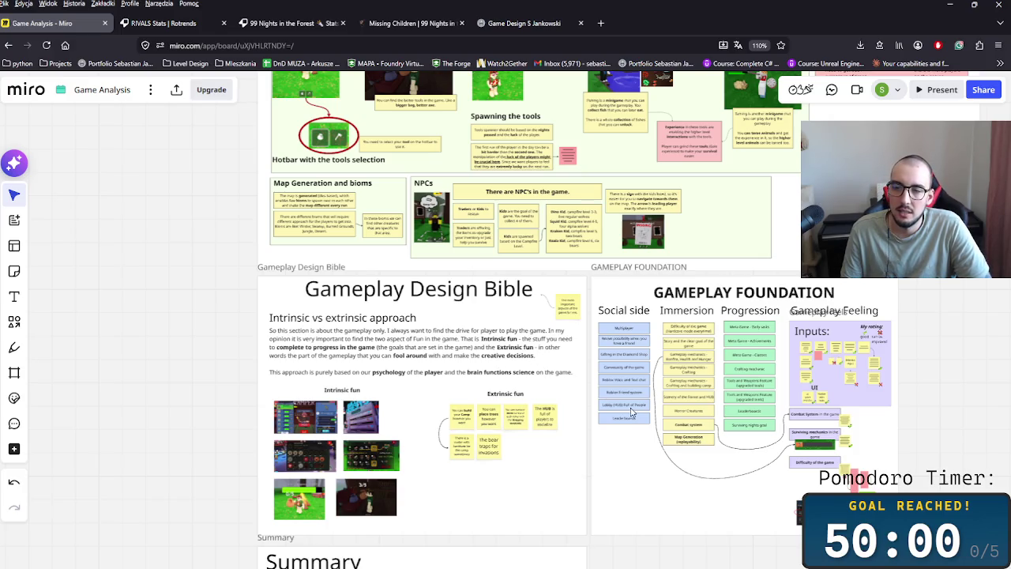
pyautogui.scroll(5, 608, 427)
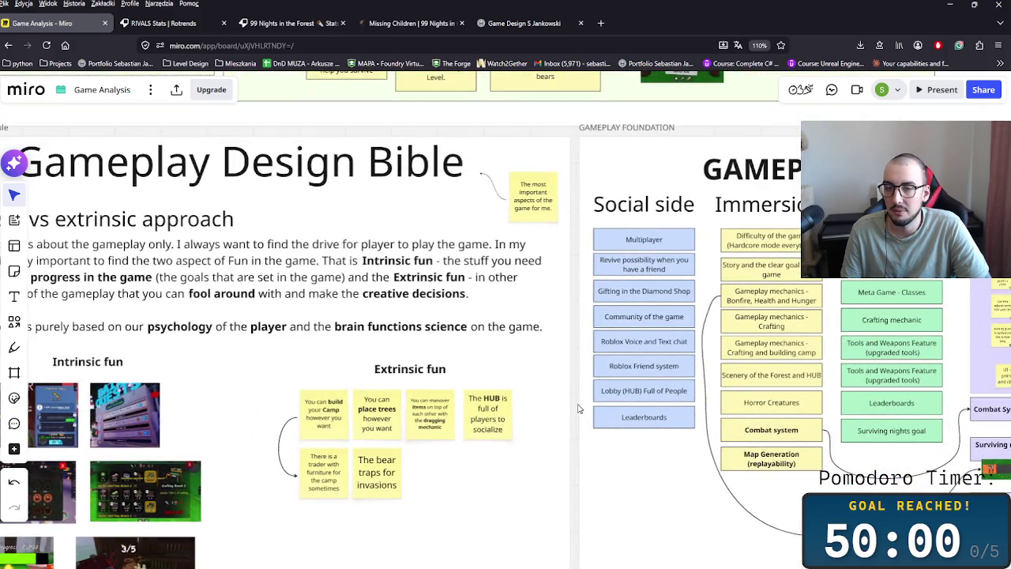
pyautogui.scroll(-5, 582, 445)
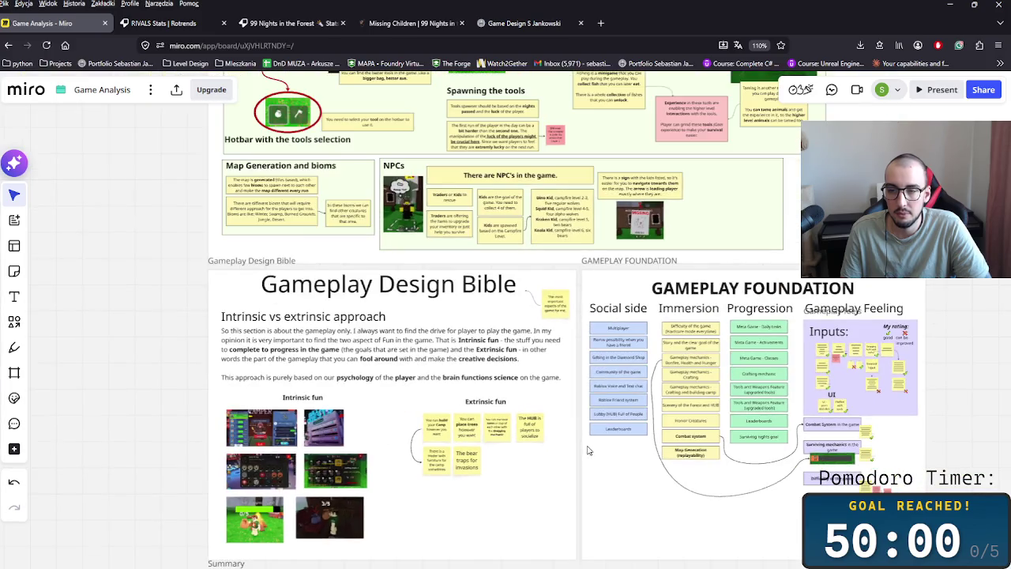
pyautogui.scroll(-2, 616, 466)
pyautogui.scroll(-2, 595, 457)
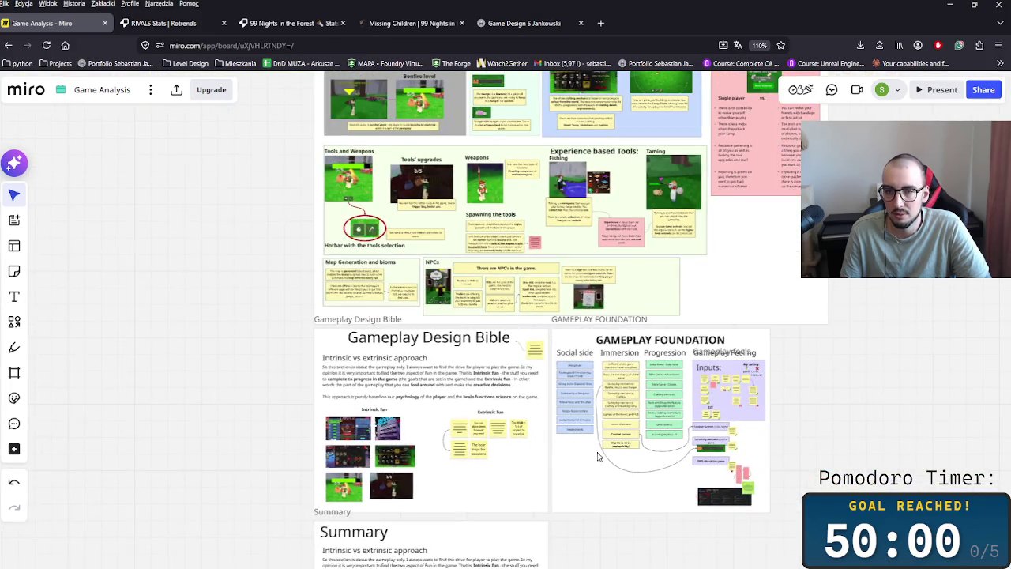
pyautogui.scroll(-1, 612, 456)
pyautogui.scroll(-3, 672, 372)
pyautogui.scroll(3, 576, 331)
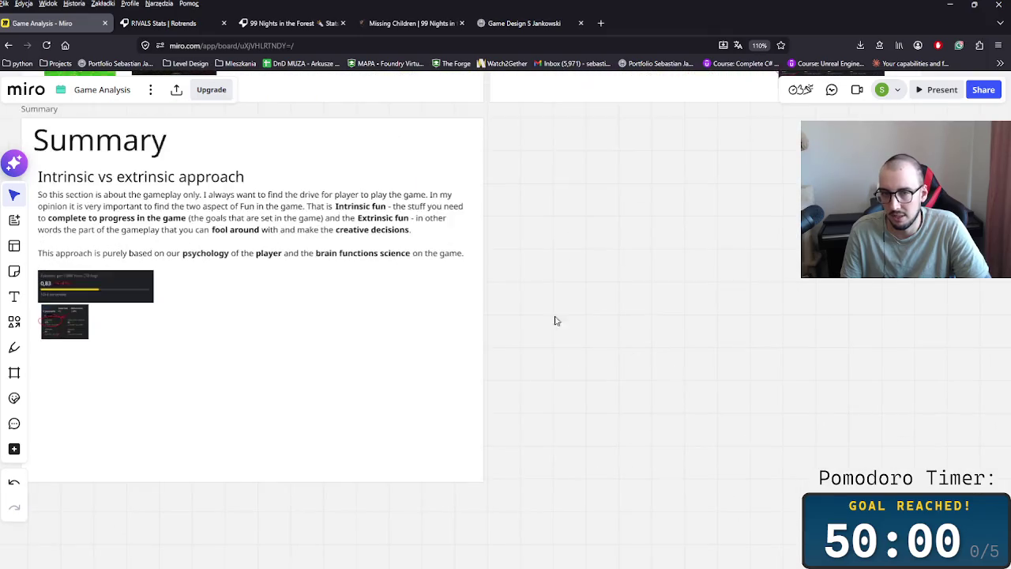
pyautogui.scroll(2, 687, 369)
pyautogui.hscroll(-2, 773, 331)
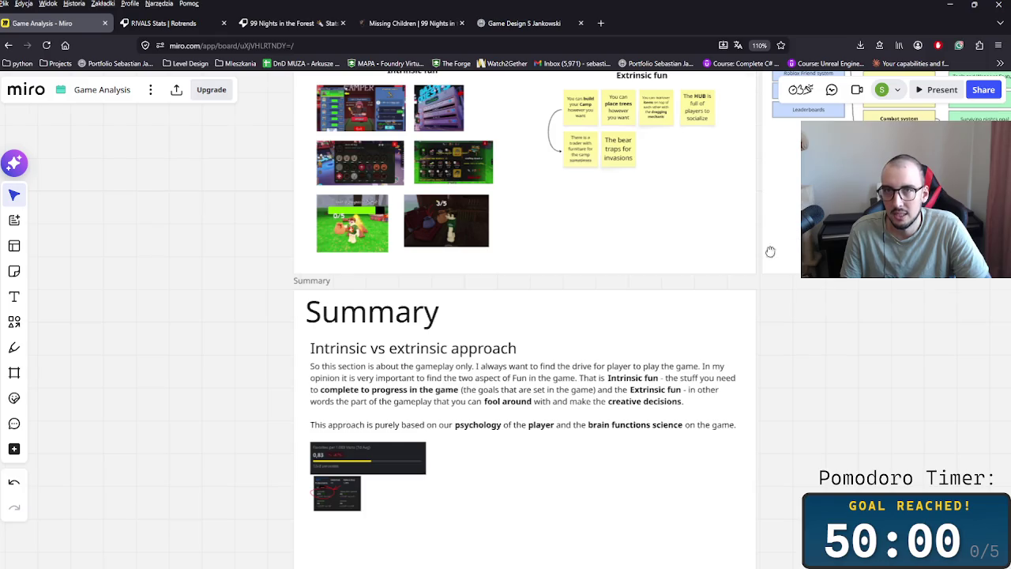
pyautogui.scroll(3, 774, 309)
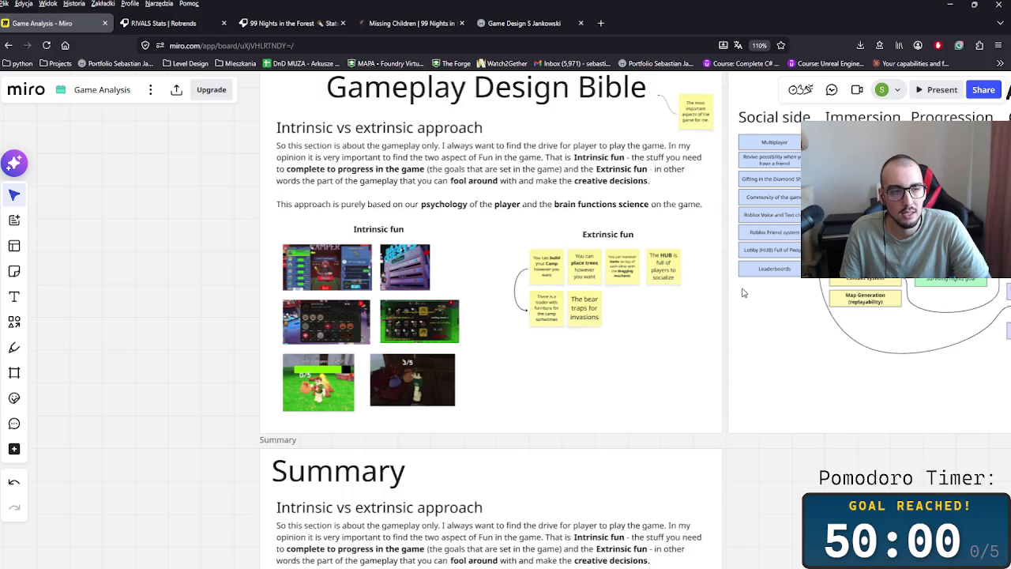
pyautogui.scroll(2, 743, 293)
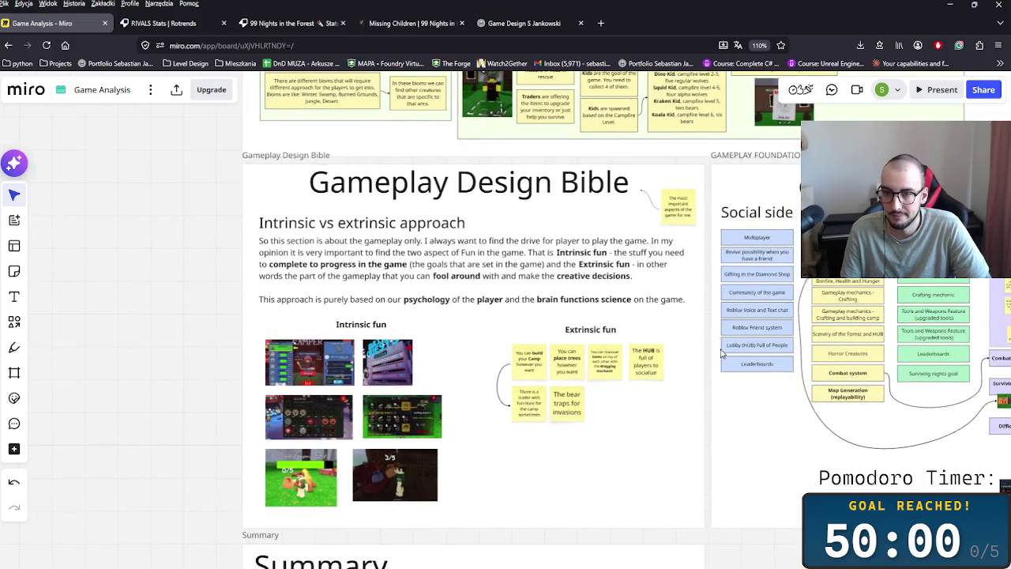
pyautogui.scroll(-3, 576, 255)
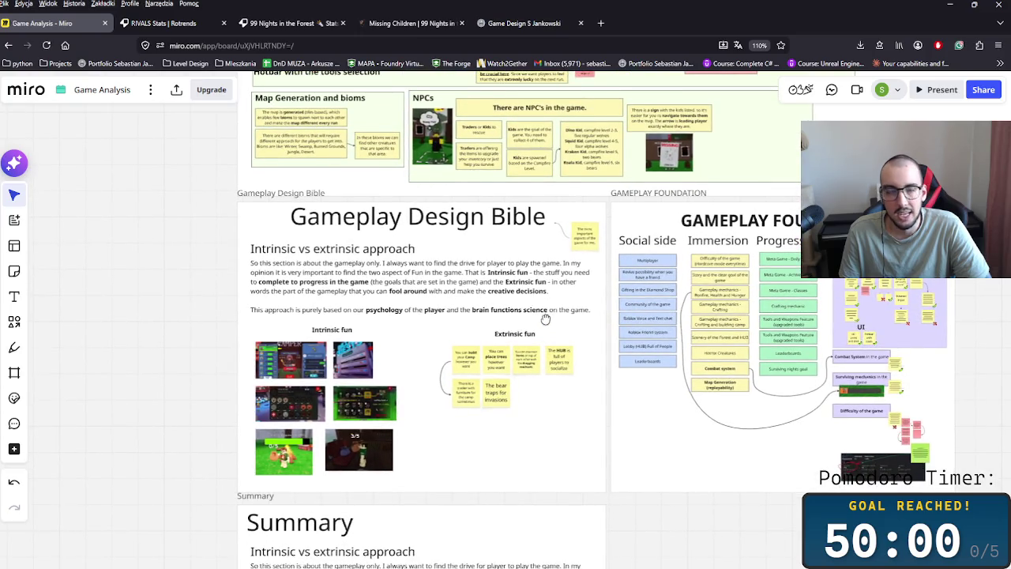
pyautogui.scroll(-1, 545, 320)
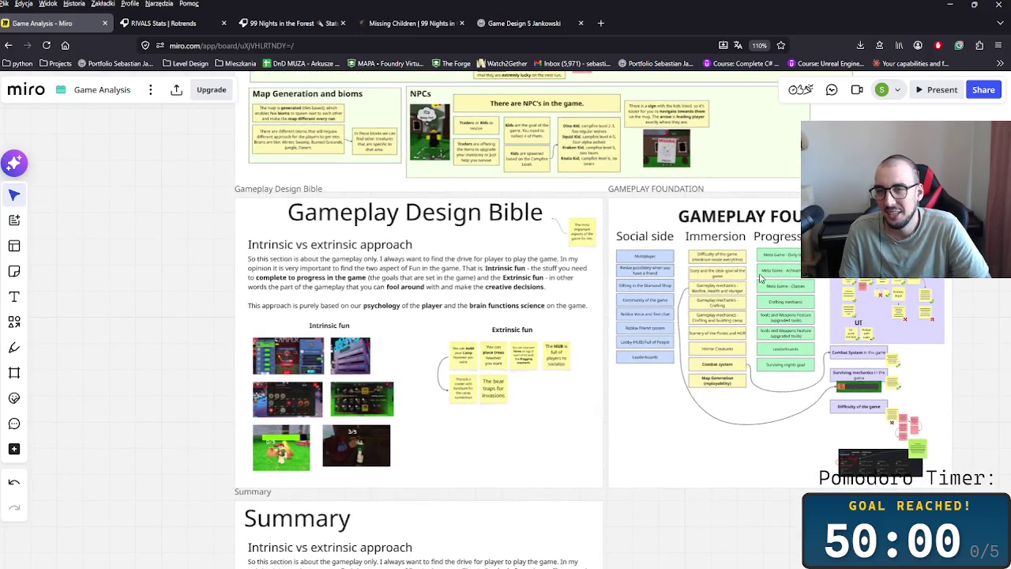
pyautogui.scroll(2, 581, 260)
pyautogui.scroll(1, 581, 259)
pyautogui.scroll(-2, 581, 259)
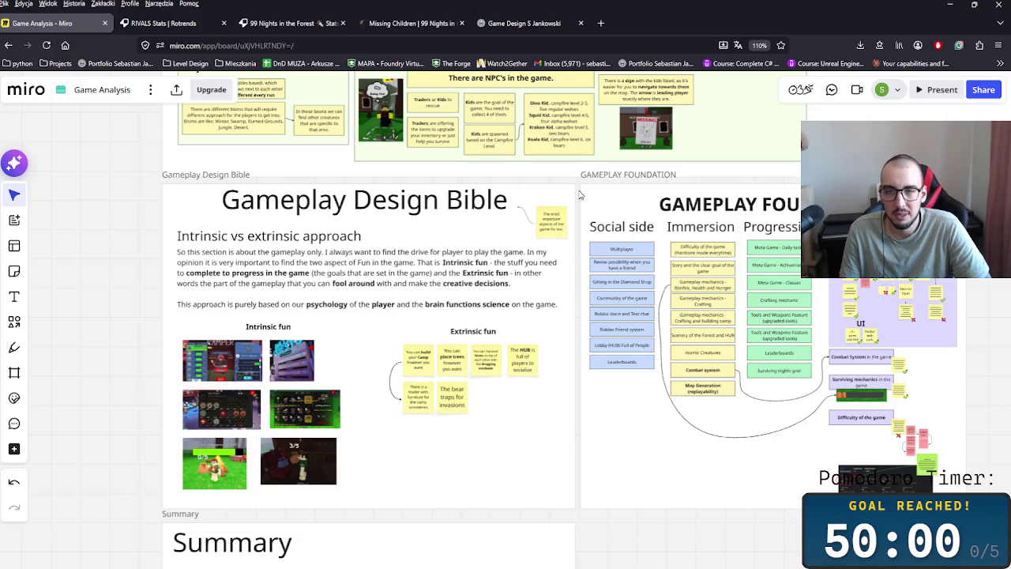
pyautogui.moveTo(577, 191); pyautogui.dragTo(584, 513)
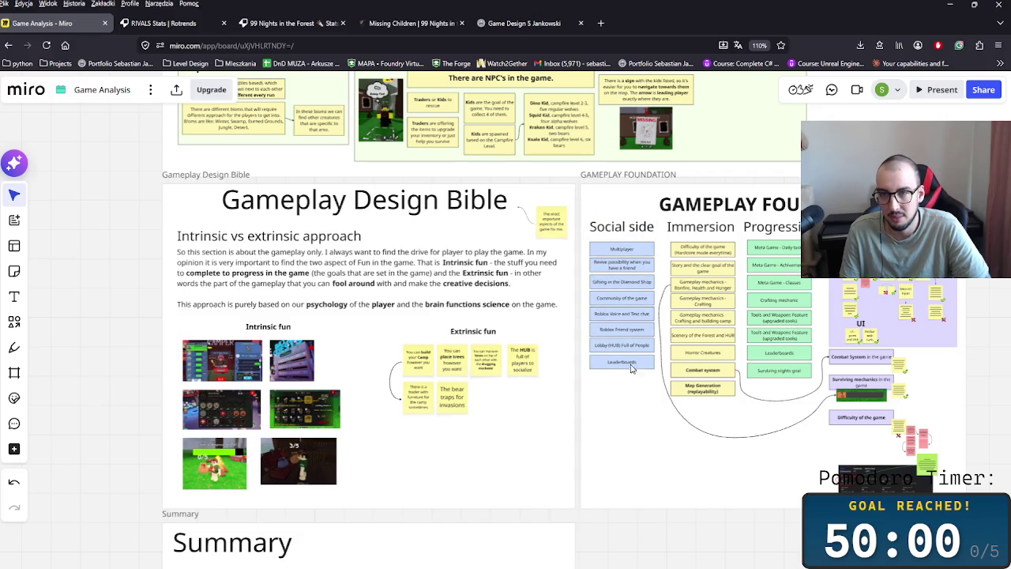
pyautogui.scroll(5, 439, 324)
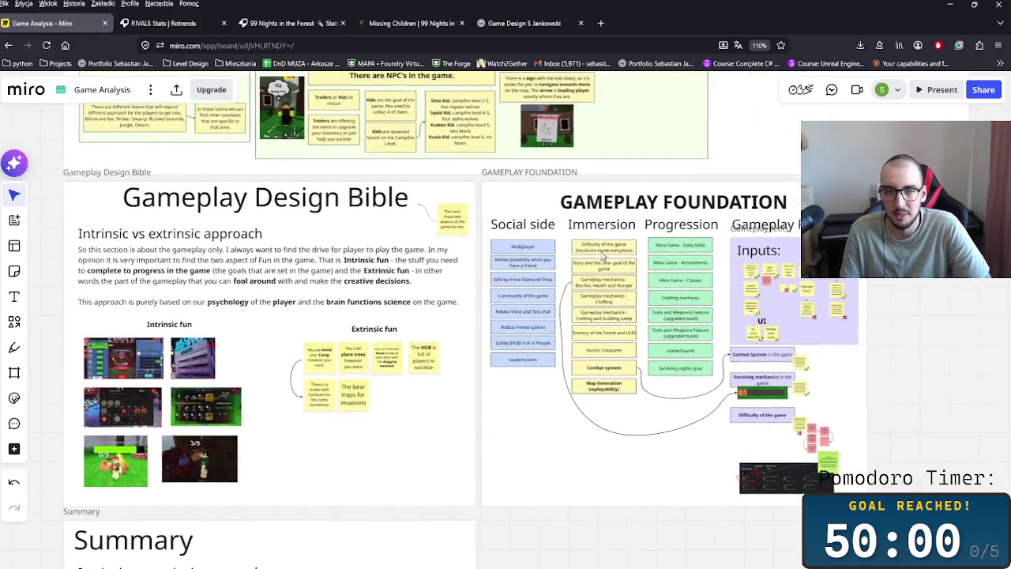
pyautogui.scroll(-3, 439, 324)
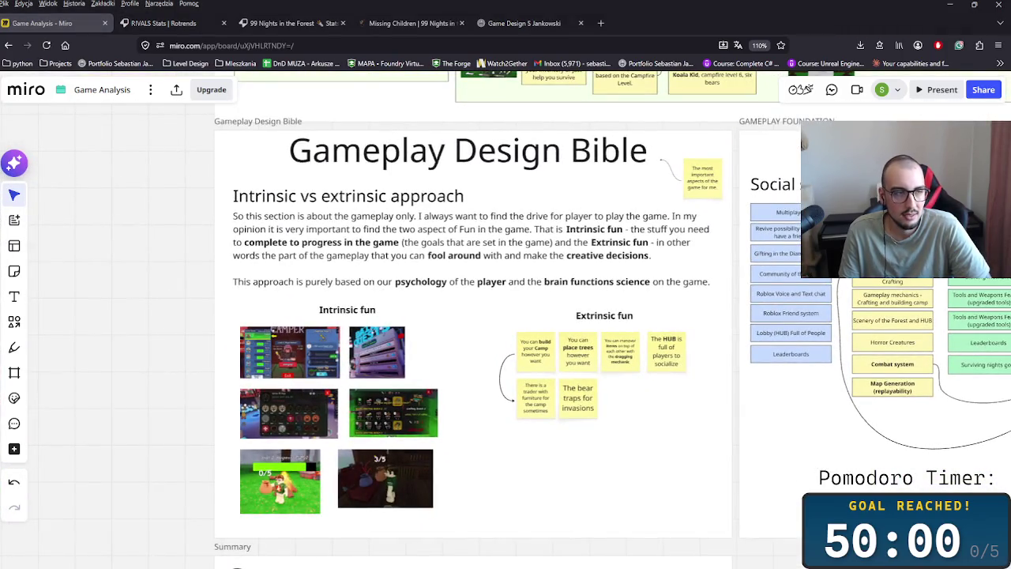
pyautogui.scroll(-1, 638, 276)
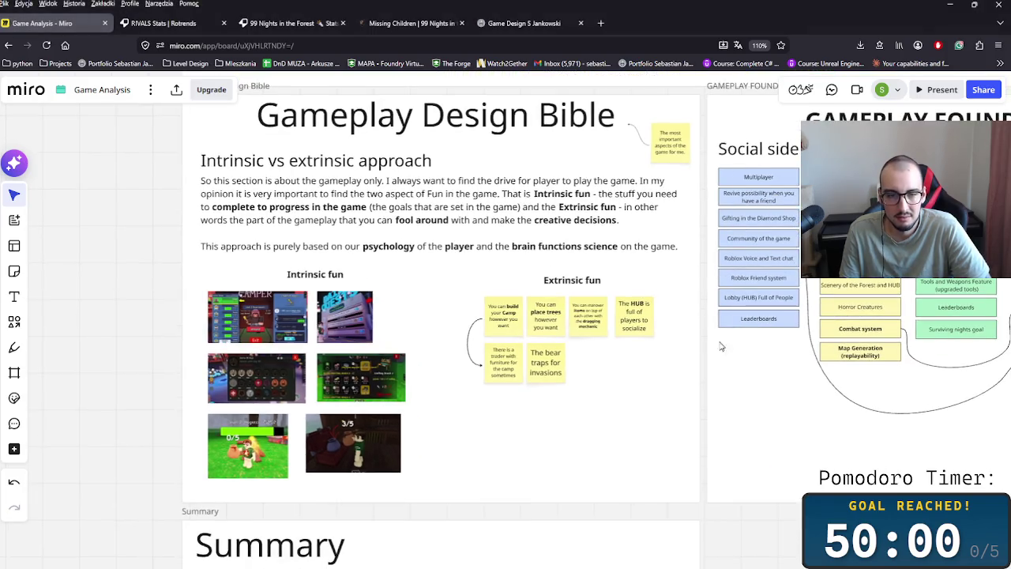
pyautogui.scroll(-1, 645, 377)
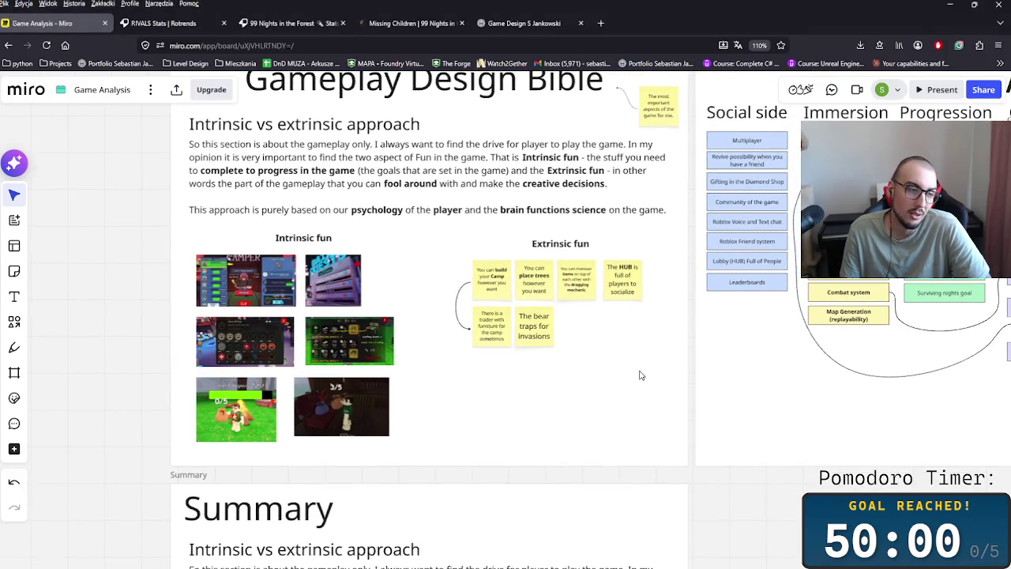
pyautogui.scroll(-2, 641, 373)
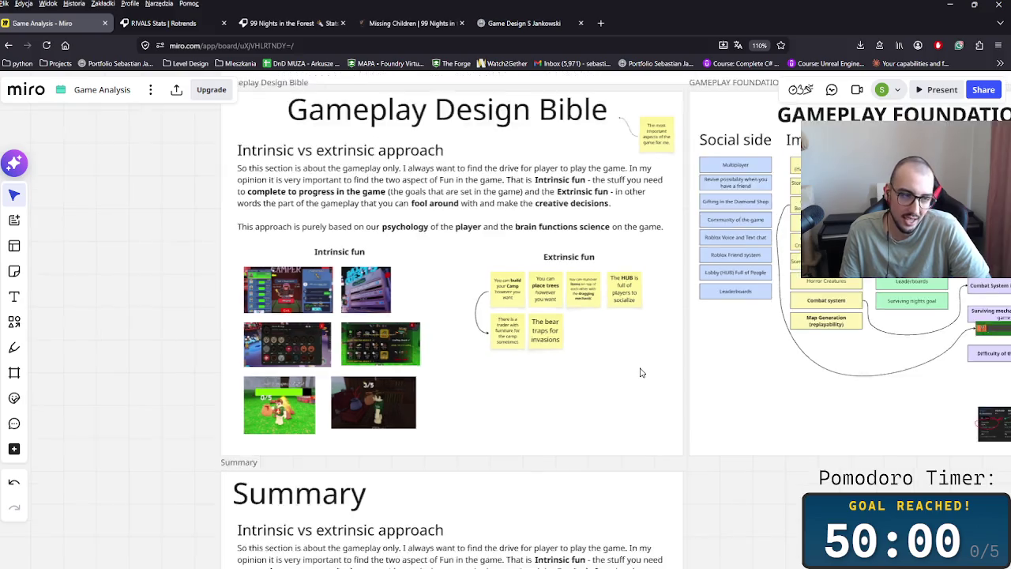
pyautogui.scroll(-1, 632, 340)
pyautogui.scroll(2, 620, 355)
pyautogui.scroll(1, 620, 388)
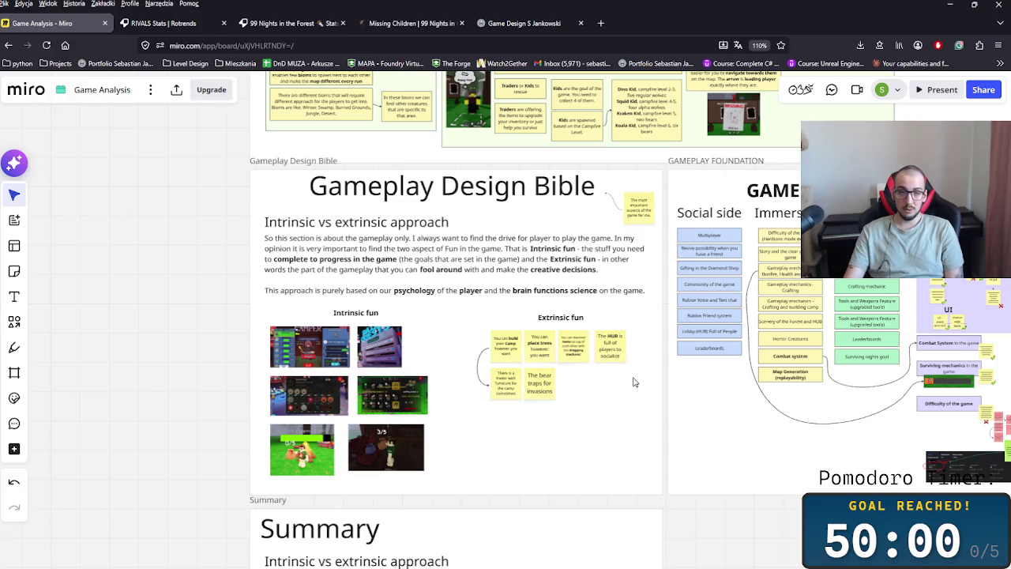
pyautogui.scroll(-2, 233, 316)
pyautogui.scroll(-2, 237, 336)
pyautogui.scroll(-2, 340, 427)
pyautogui.scroll(3, 239, 421)
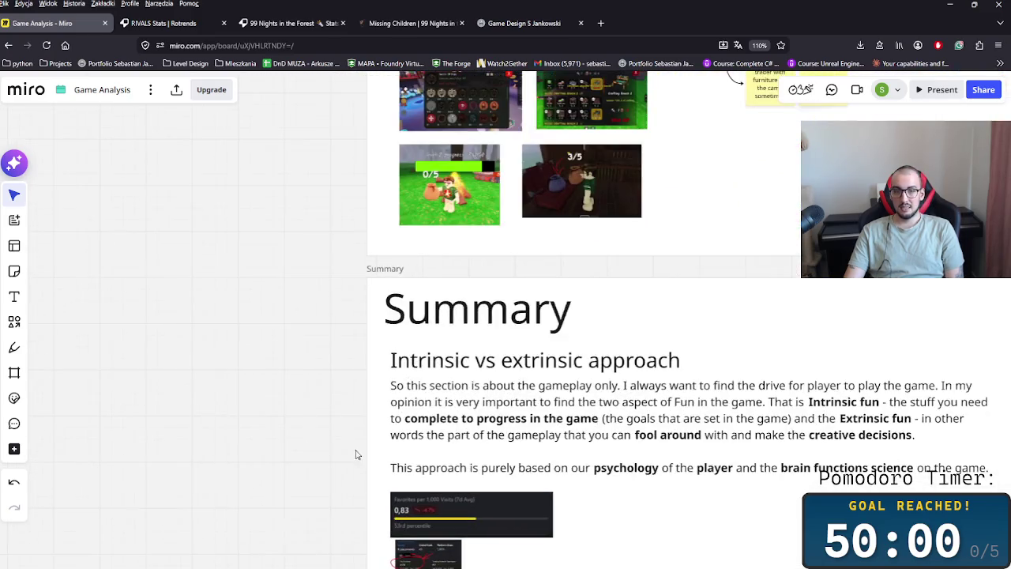
pyautogui.scroll(-3, 528, 415)
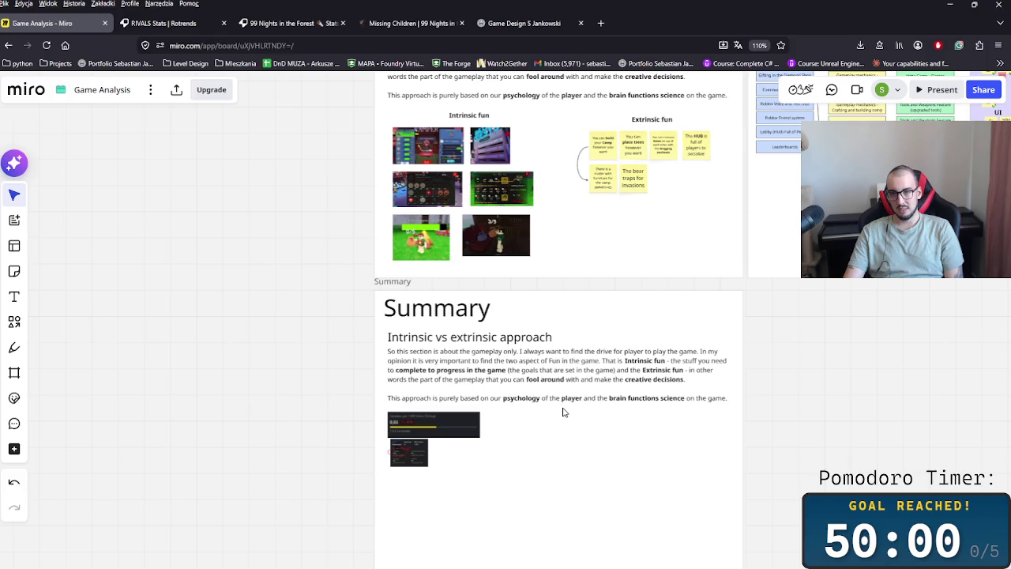
pyautogui.scroll(2, 591, 435)
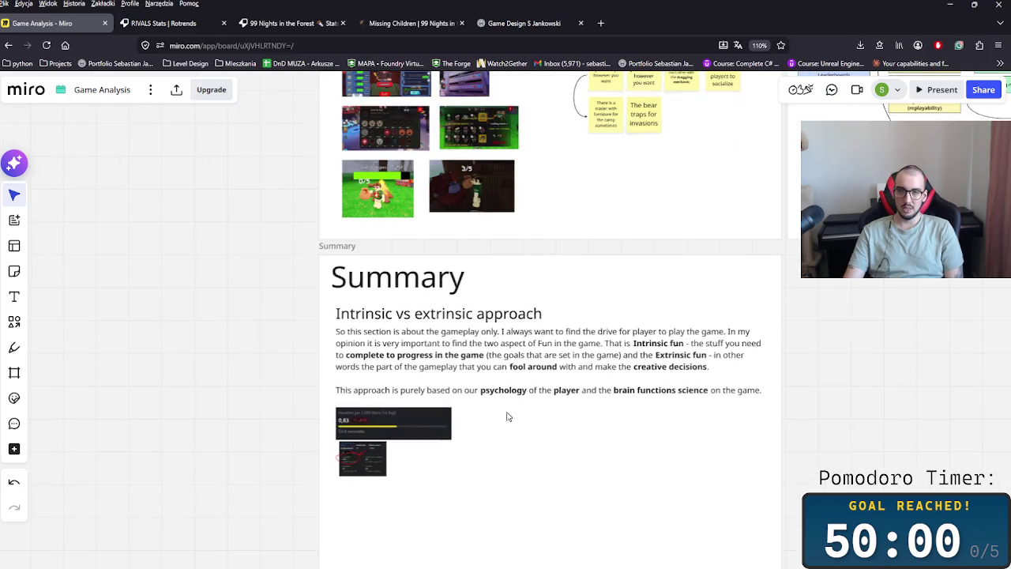
pyautogui.scroll(2, 476, 414)
pyautogui.scroll(1, 475, 415)
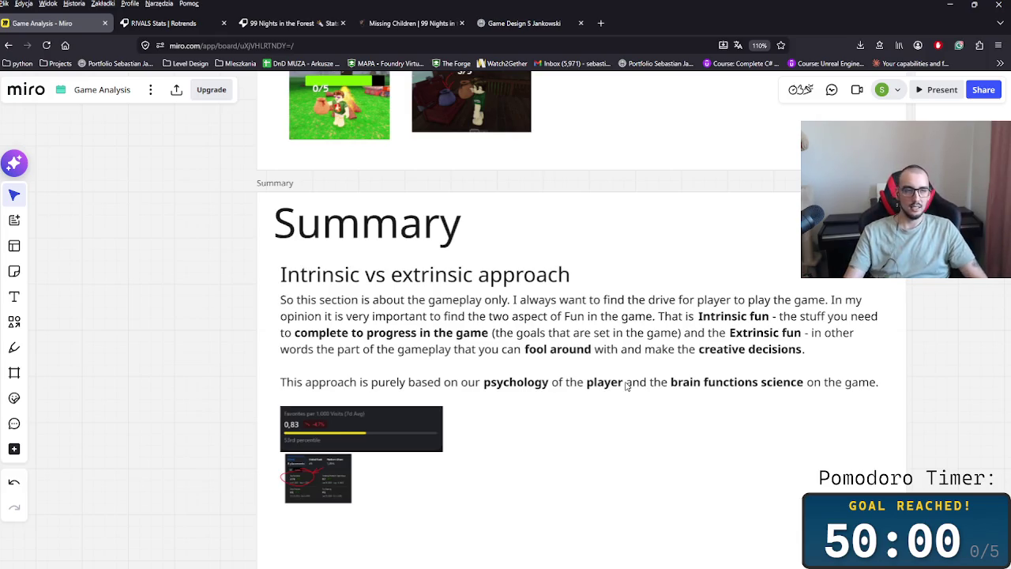
pyautogui.click(433, 339)
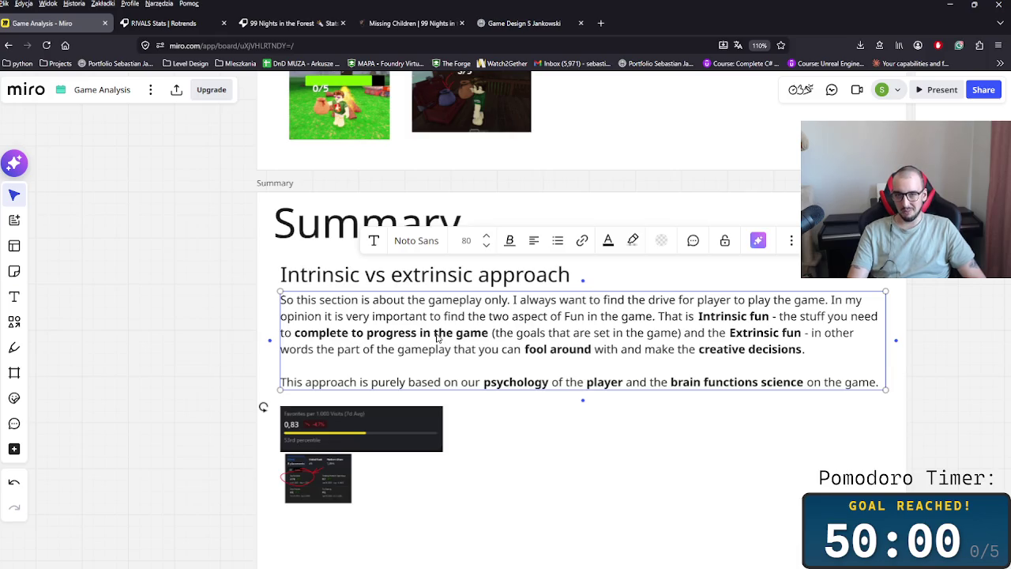
# Step: Replace the 'Intrinsic vs extrinsic approach' heading with 'Things I would Improve in the game'
pyautogui.doubleClick(362, 274)
pyautogui.doubleClick(373, 275)
pyautogui.hotkey('ctrl', 'a')
pyautogui.press('BackSpace')
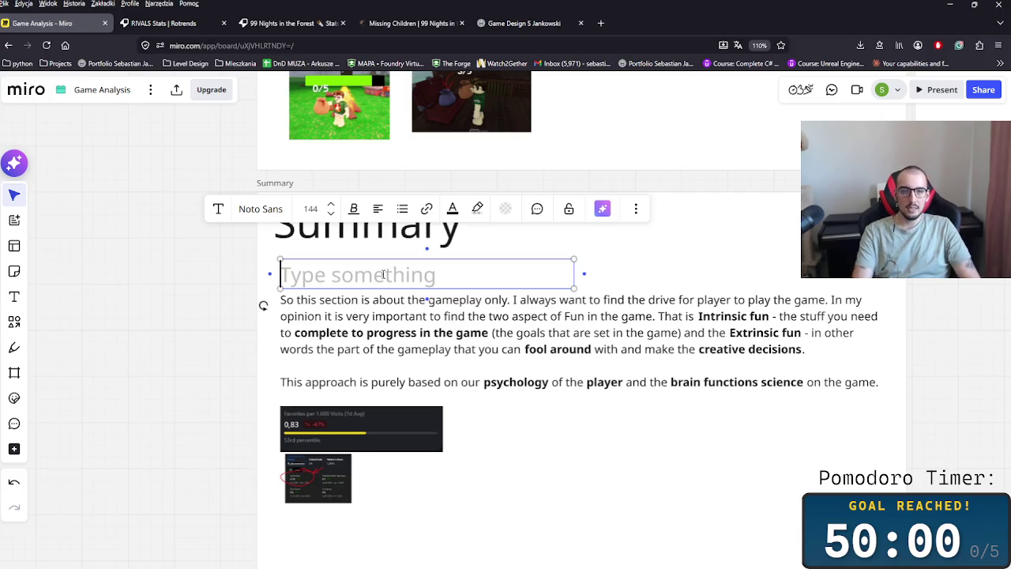
pyautogui.write('The Things')
pyautogui.press('BackSpace')
pyautogui.press('BackSpace')
pyautogui.press('BackSpace')
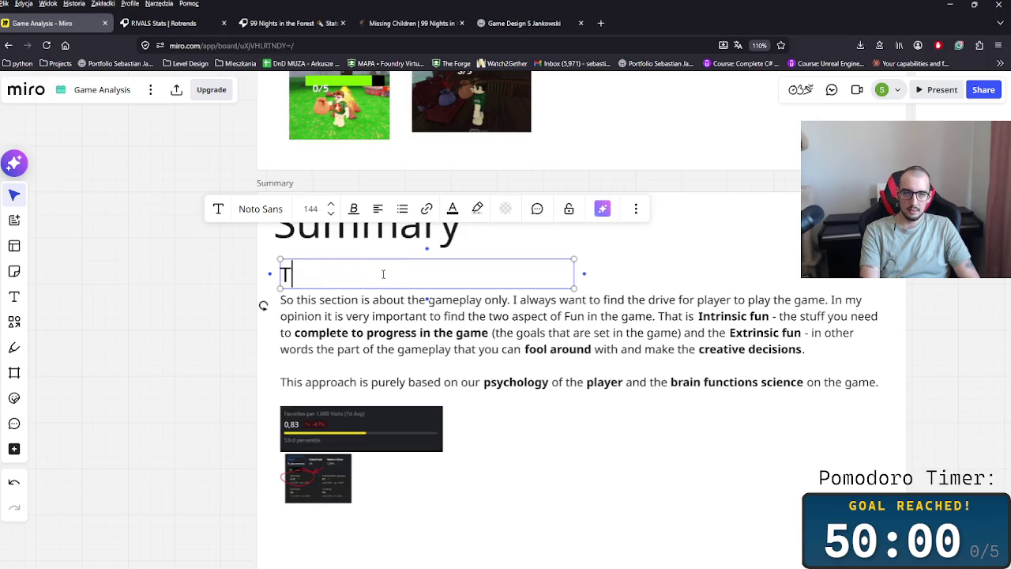
pyautogui.write('hings ')
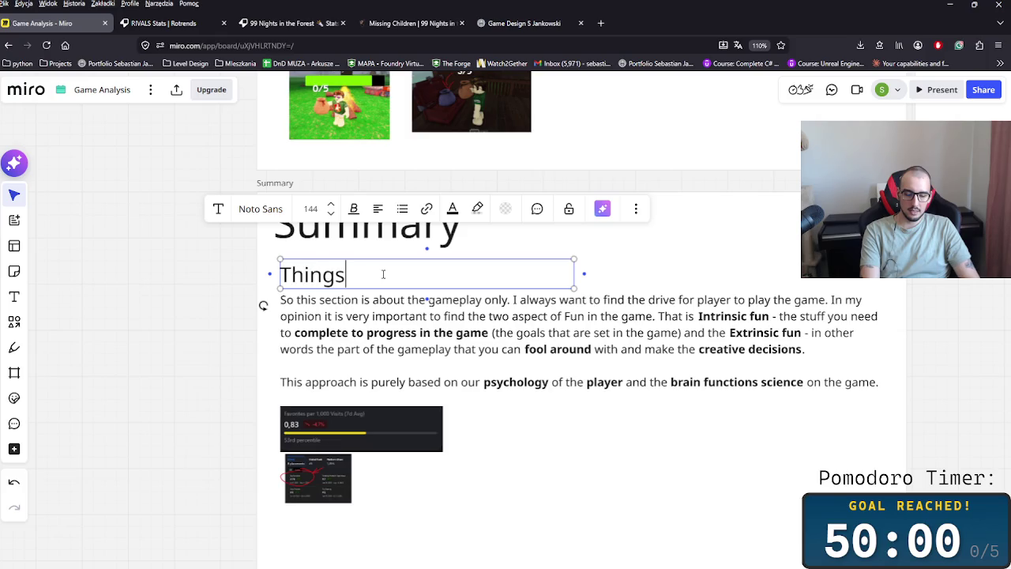
pyautogui.write('I would Improve in thhe game')
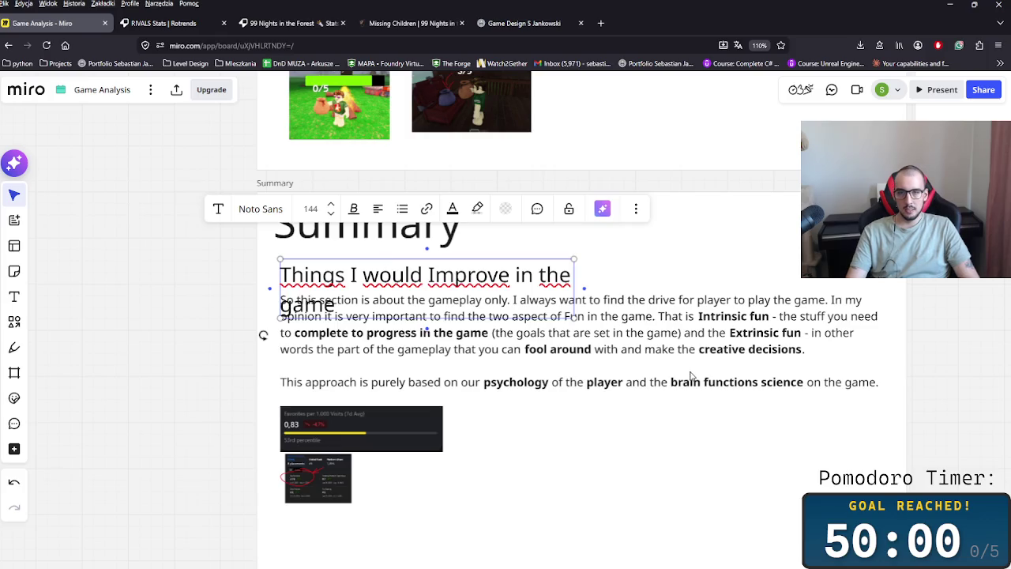
pyautogui.press('Escape')
# Step: Resize the heading box so the new title fits on one line
pyautogui.moveTo(575, 271)
pyautogui.mouseDown()
pyautogui.moveTo(682, 271)
pyautogui.moveTo(651, 271)
pyautogui.moveTo(661, 271)
pyautogui.mouseUp()
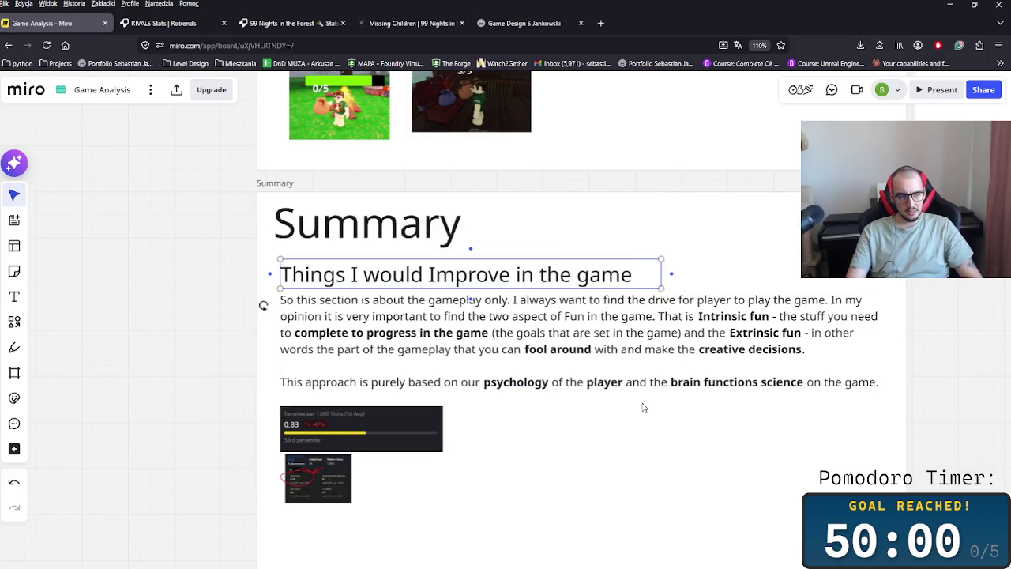
pyautogui.click(597, 436)
pyautogui.click(621, 268)
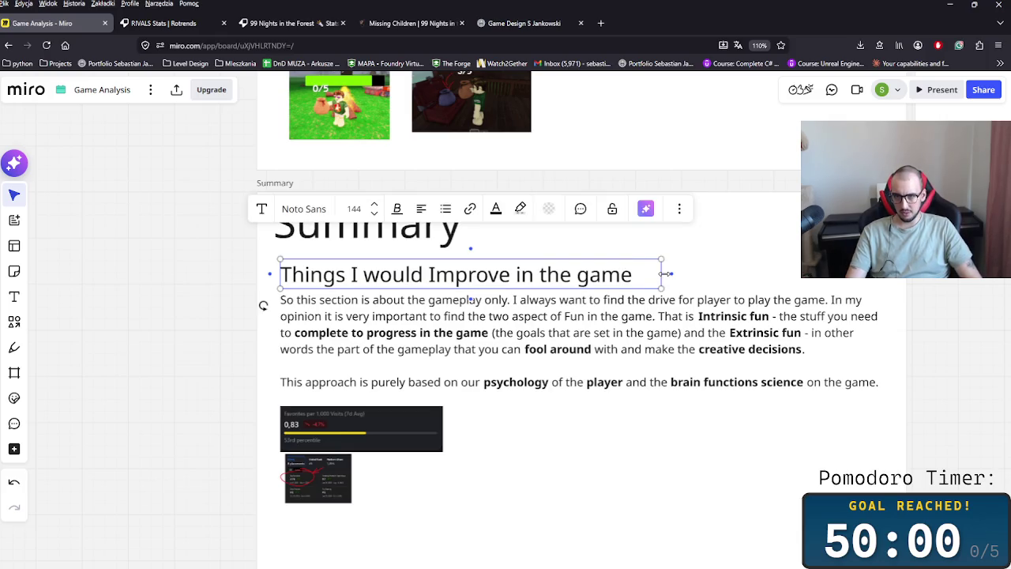
pyautogui.moveTo(662, 276); pyautogui.dragTo(644, 276)
# Step: Delete all text from the Summary body paragraph
pyautogui.click(559, 341)
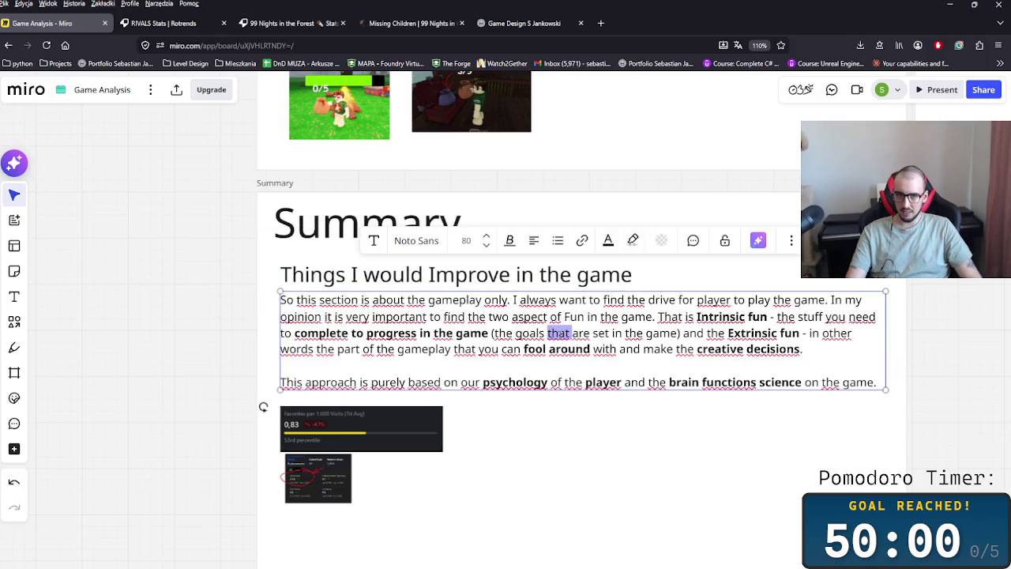
pyautogui.hotkey('ctrl', 'a')
pyautogui.press('BackSpace')
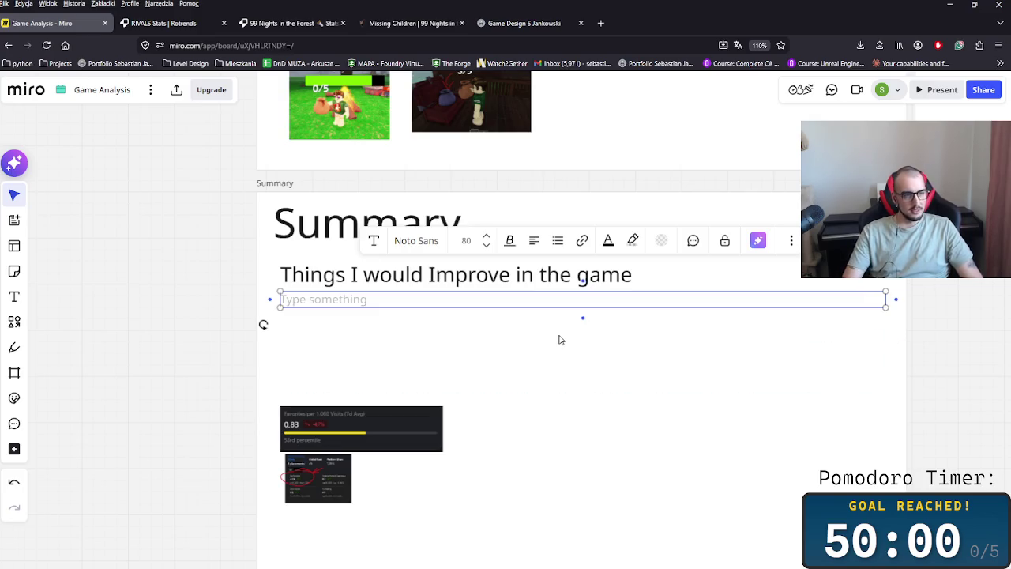
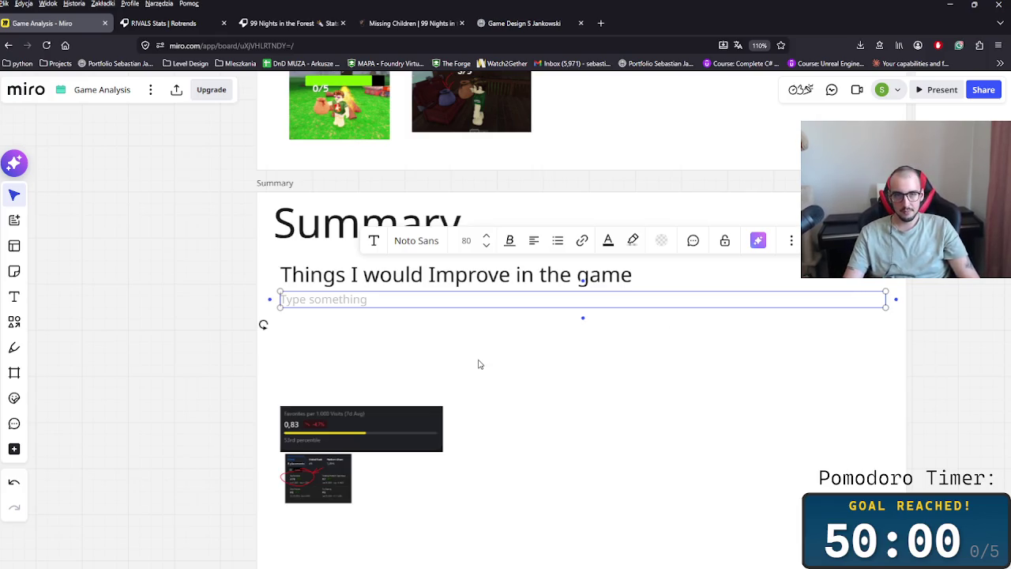
# Step: Label a text box 'Favorites per Visit' and place the favorites stats screenshot directly beneath it
pyautogui.write('Favorit')
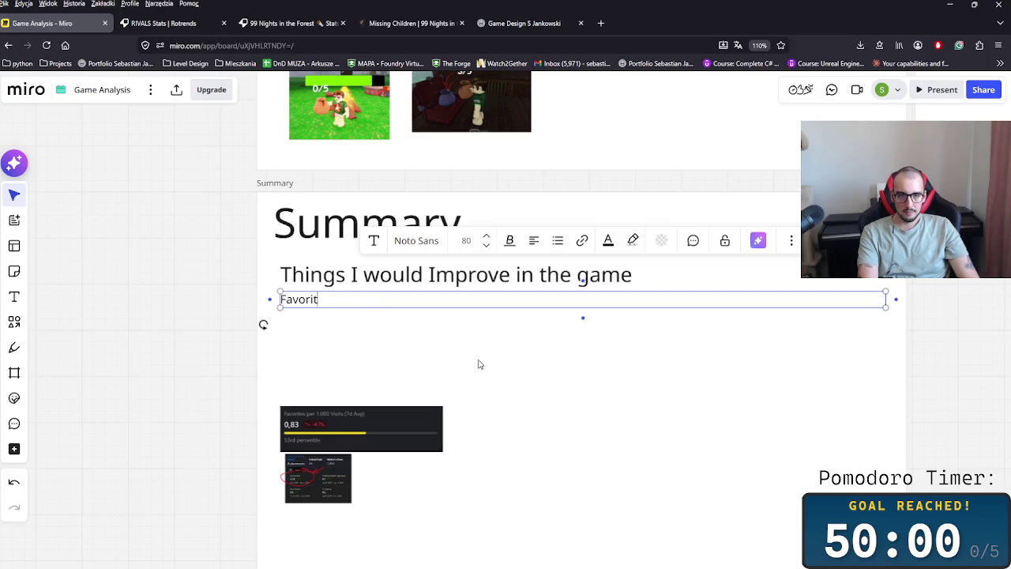
pyautogui.write('es per')
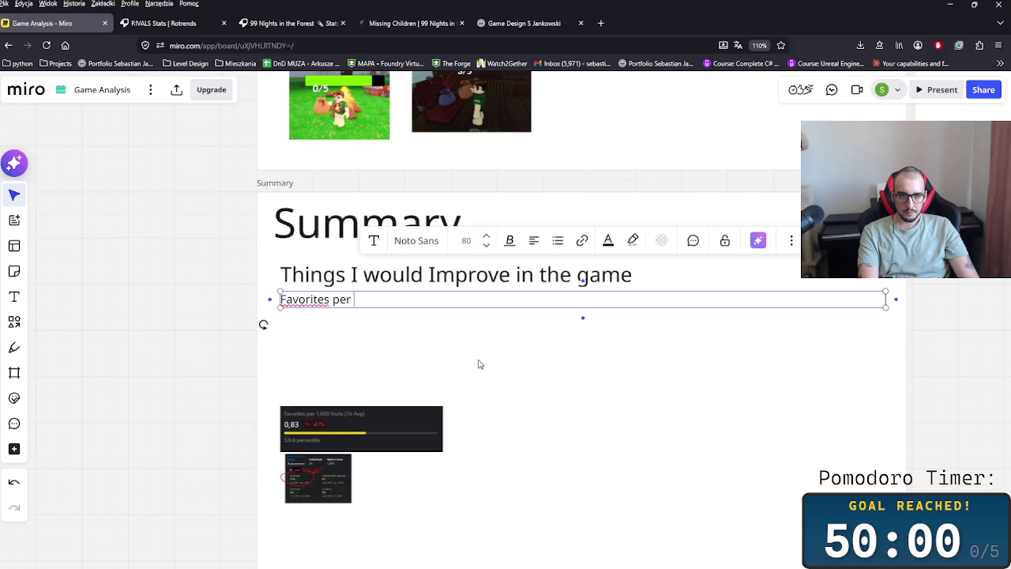
pyautogui.write('isit')
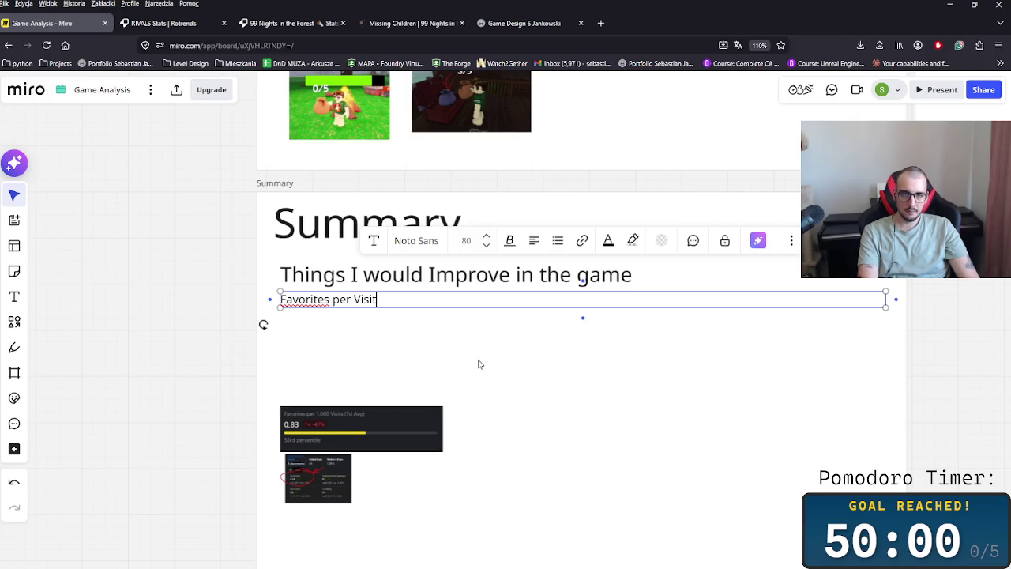
pyautogui.moveTo(401, 407); pyautogui.dragTo(397, 314)
pyautogui.click(376, 304)
pyautogui.hotkey('ctrl', 'c')
pyautogui.hotkey('ctrl', 'v')
# Step: Move the copied text box under the screenshot and start the note 'There is an easy way to get'
pyautogui.moveTo(443, 420); pyautogui.dragTo(466, 363)
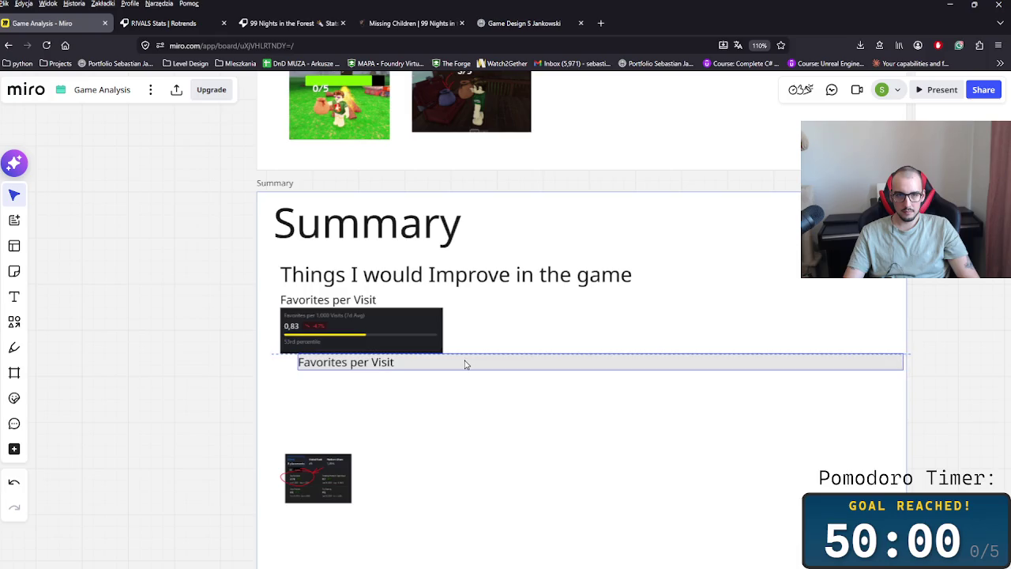
pyautogui.doubleClick(465, 361)
pyautogui.write('There is a')
pyautogui.press('BackSpace')
pyautogui.write('ea')
pyautogui.press('BackSpace')
pyautogui.write('y w')
pyautogui.press('BackSpace')
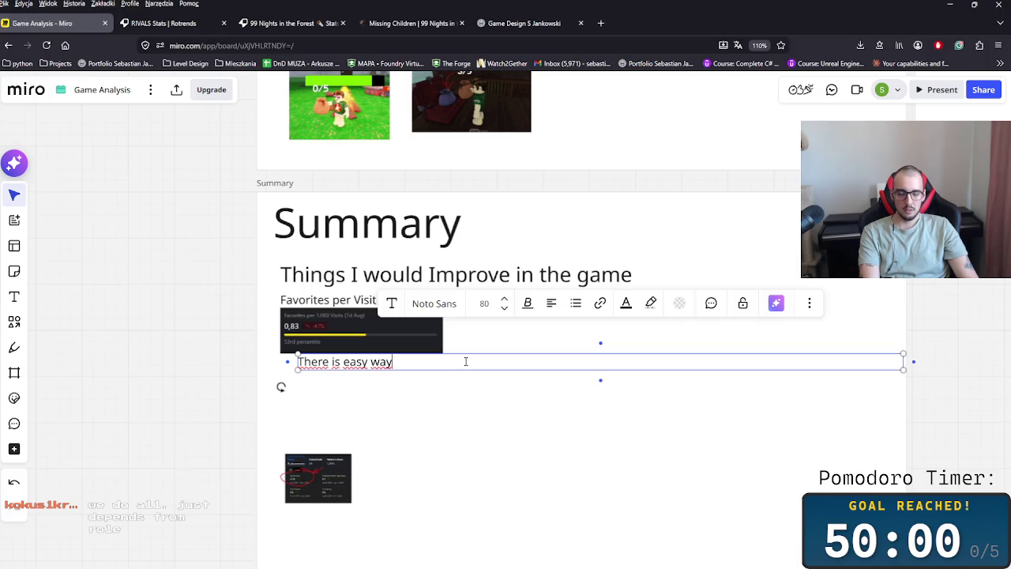
pyautogui.write('to get')
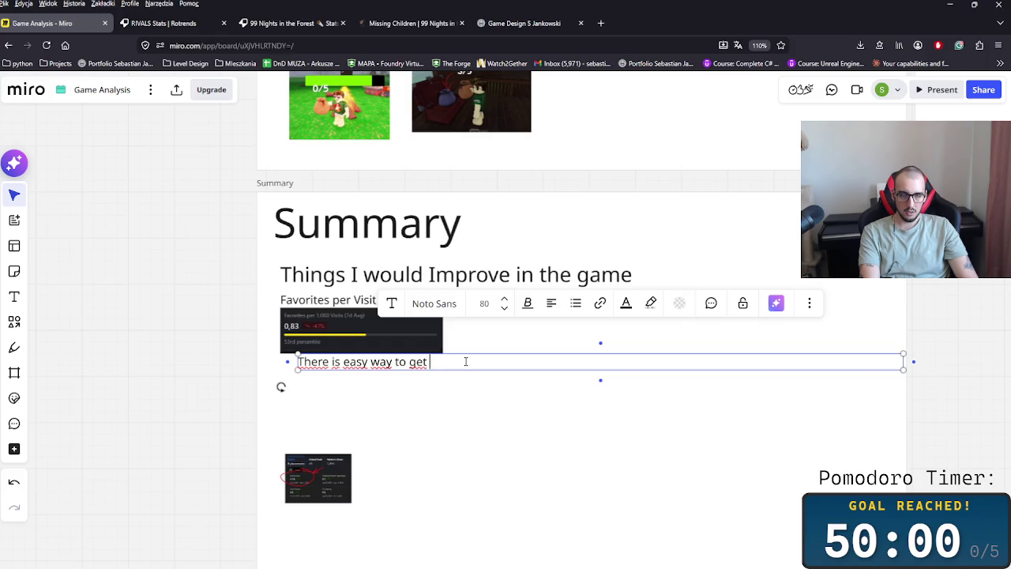
# Step: Finish the note: offer free stuff for pushing the "favorite" button, as Rivals did with better results
pyautogui.write('thios')
pyautogui.press('BackSpace')
pyautogui.write('s number up ')
pyautogui.write('just offer some ')
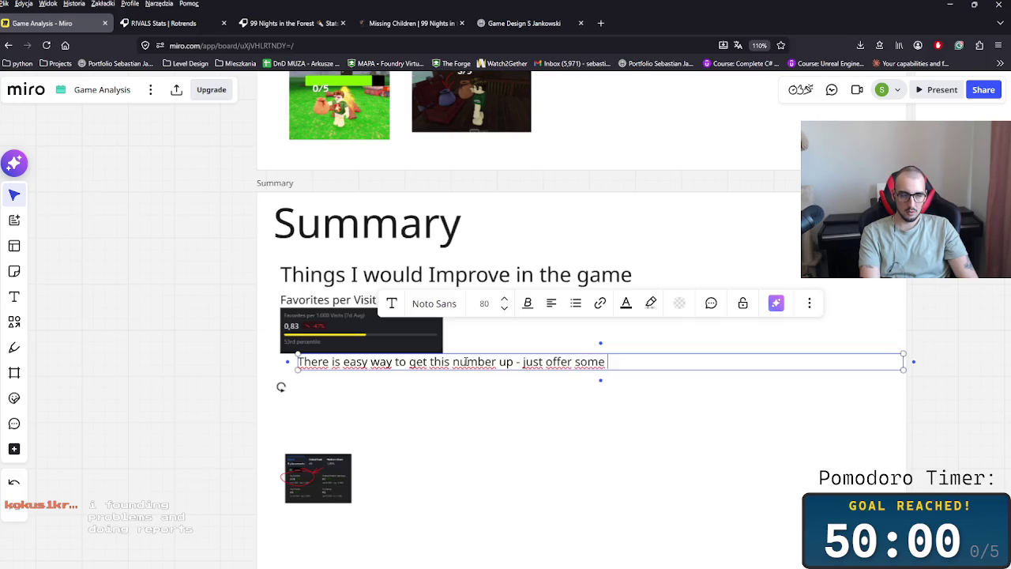
pyautogui.write('free stuff ')
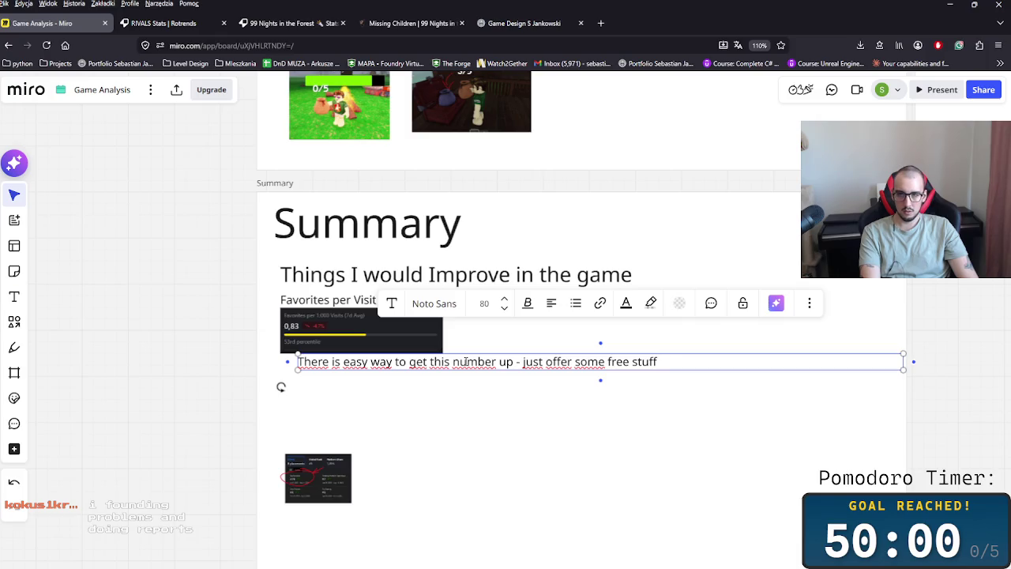
pyautogui.write('foravor')
pyautogui.press('BackSpace')
pyautogui.press('BackSpace')
pyautogui.press('BackSpace')
pyautogui.press('BackSpace')
pyautogui.press('BackSpace')
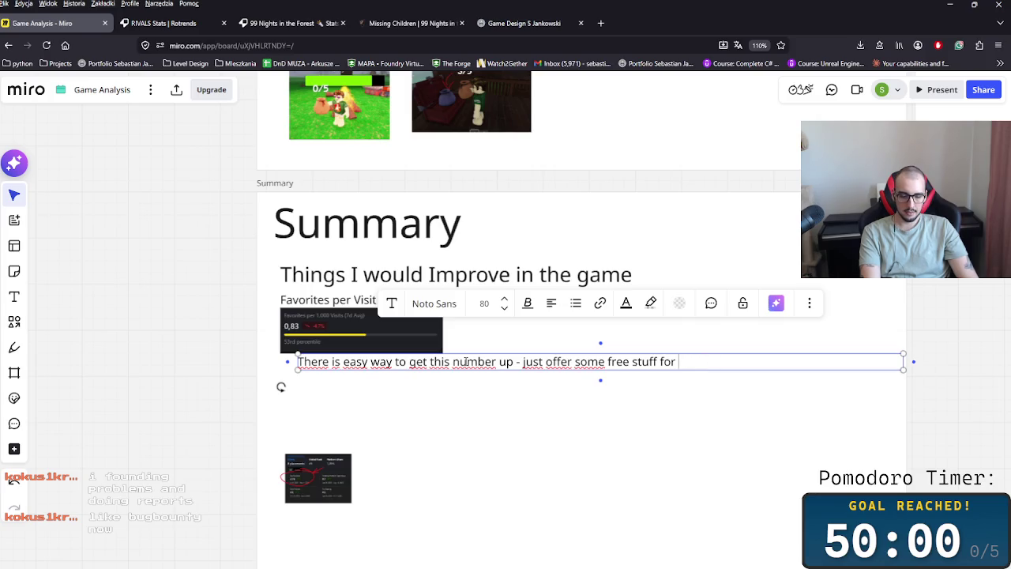
pyautogui.write('ushing button')
pyautogui.press('BackSpace')
pyautogui.press('BackSpace')
pyautogui.press('BackSpace')
pyautogui.press('BackSpace')
pyautogui.press('BackSpace')
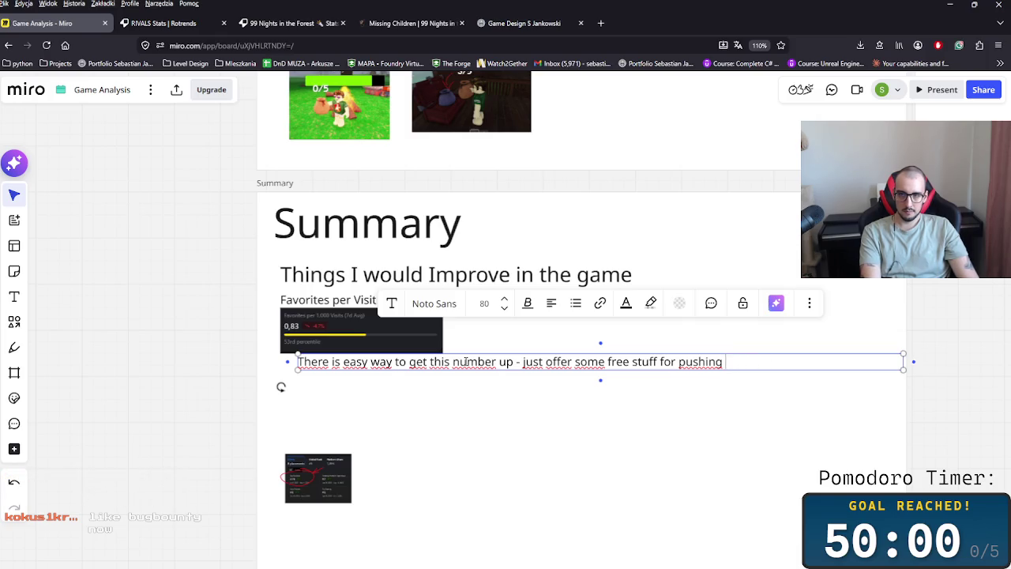
pyautogui.write('favori')
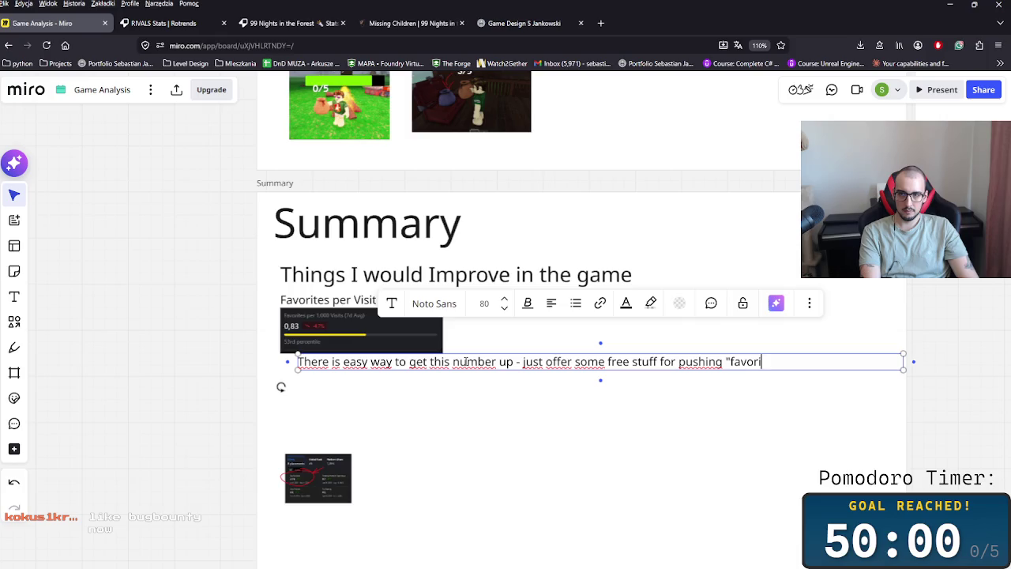
pyautogui.write('te" bu')
pyautogui.write('tton')
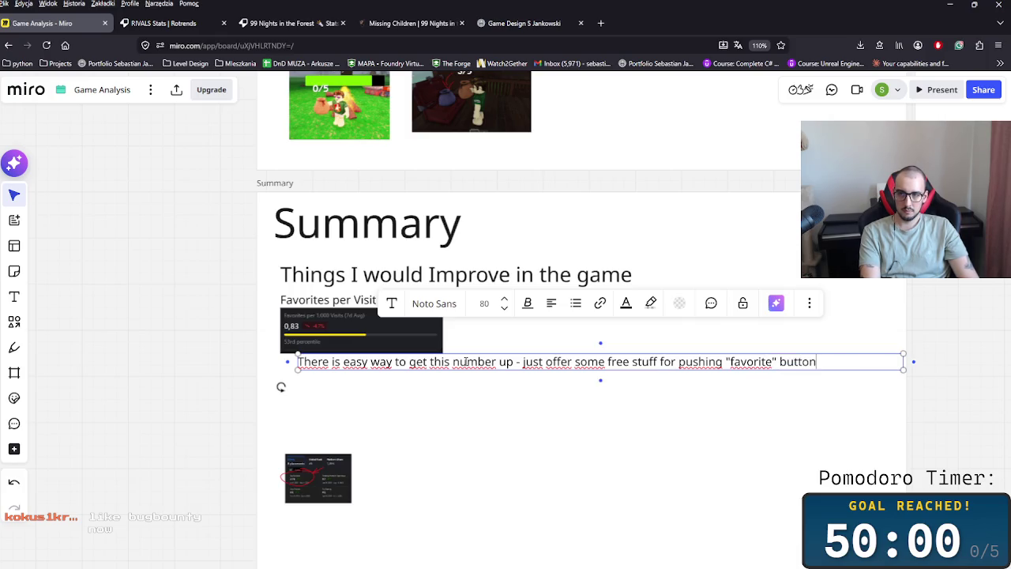
pyautogui.write('. Rivals Did')
pyautogui.press('BackSpace')
pyautogui.press('BackSpace')
pyautogui.press('BackSpace')
pyautogui.write('did that')
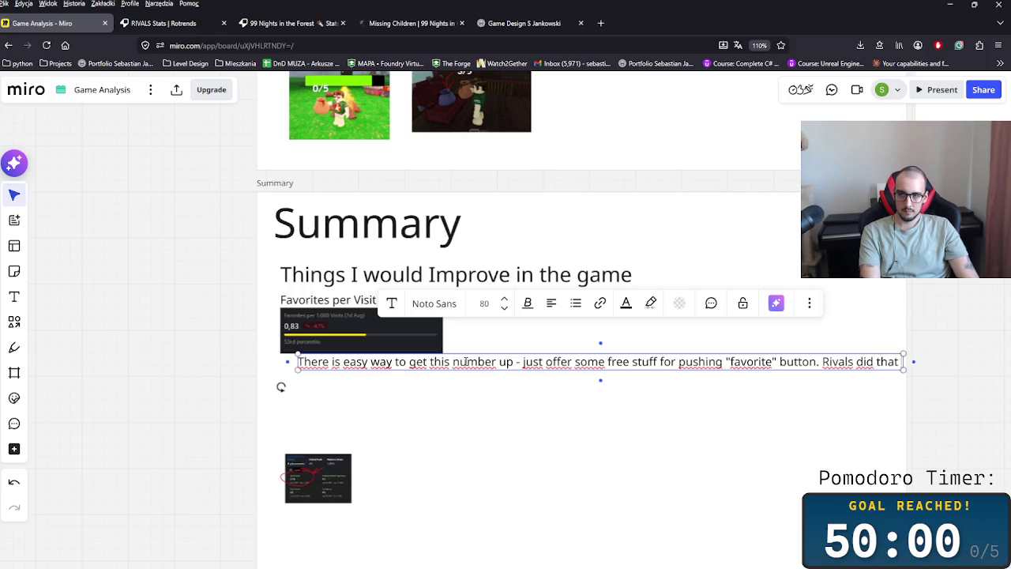
pyautogui.write(' and has a lot ')
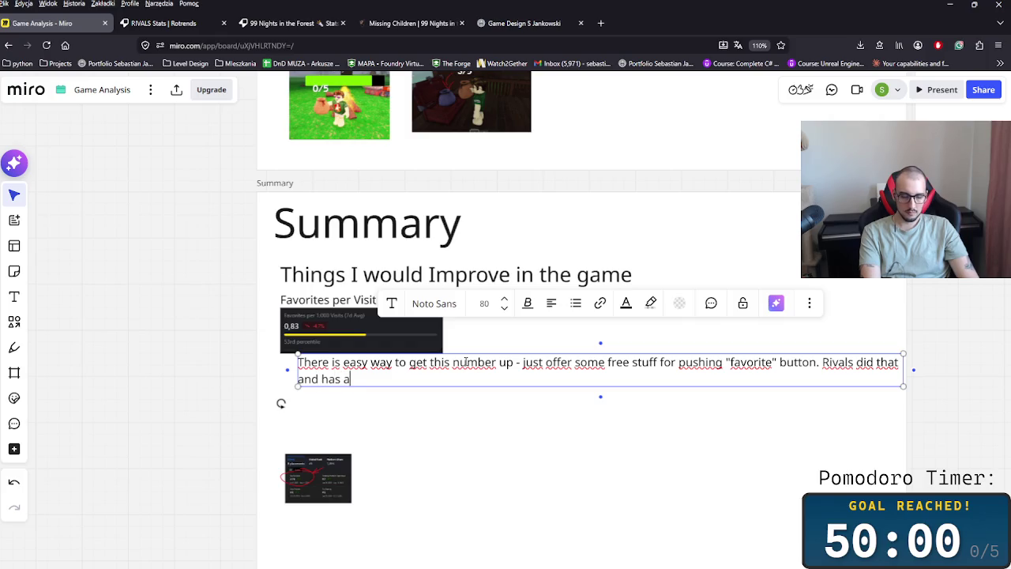
pyautogui.write('better ')
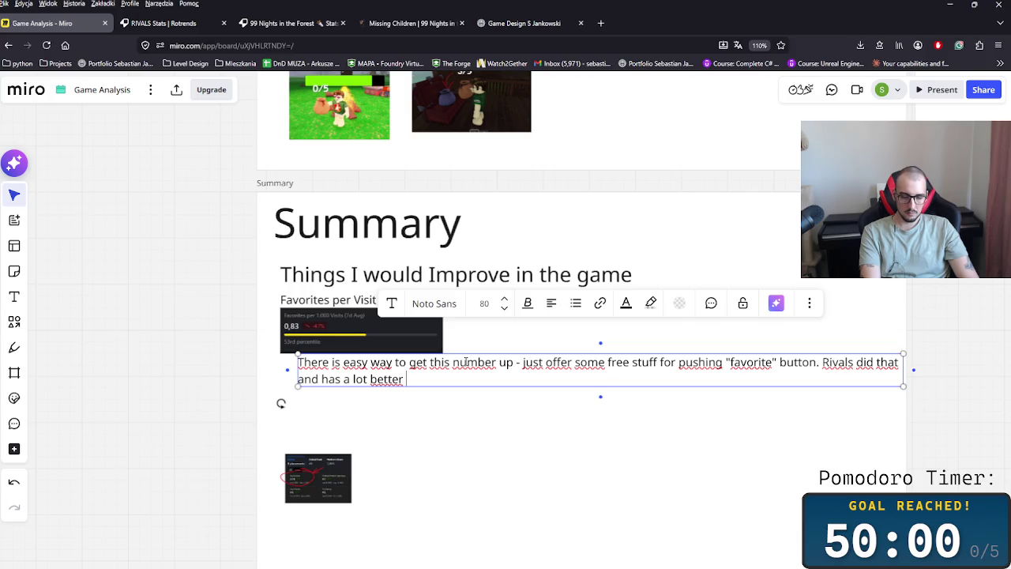
pyautogui.write('results')
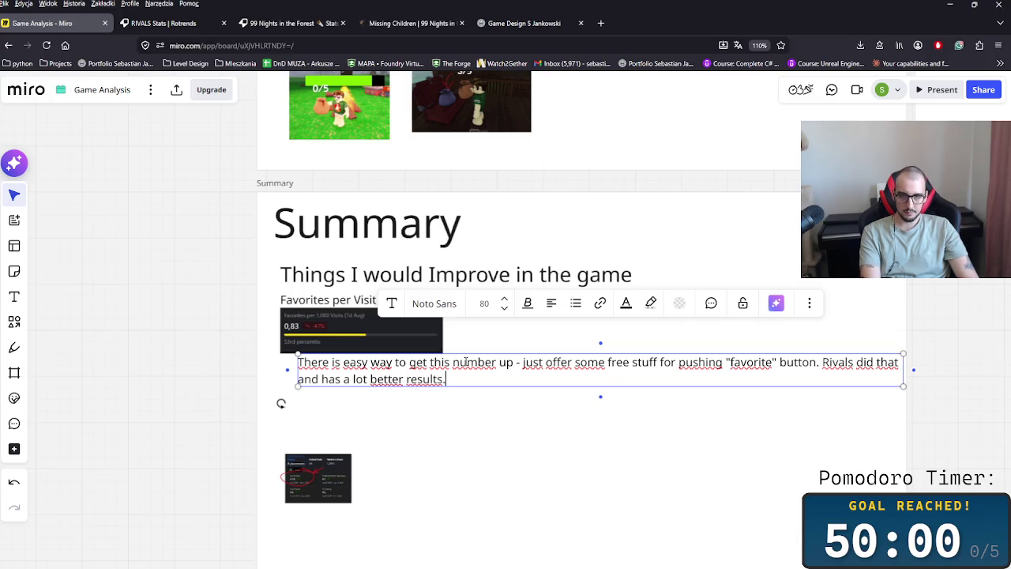
pyautogui.write('.')
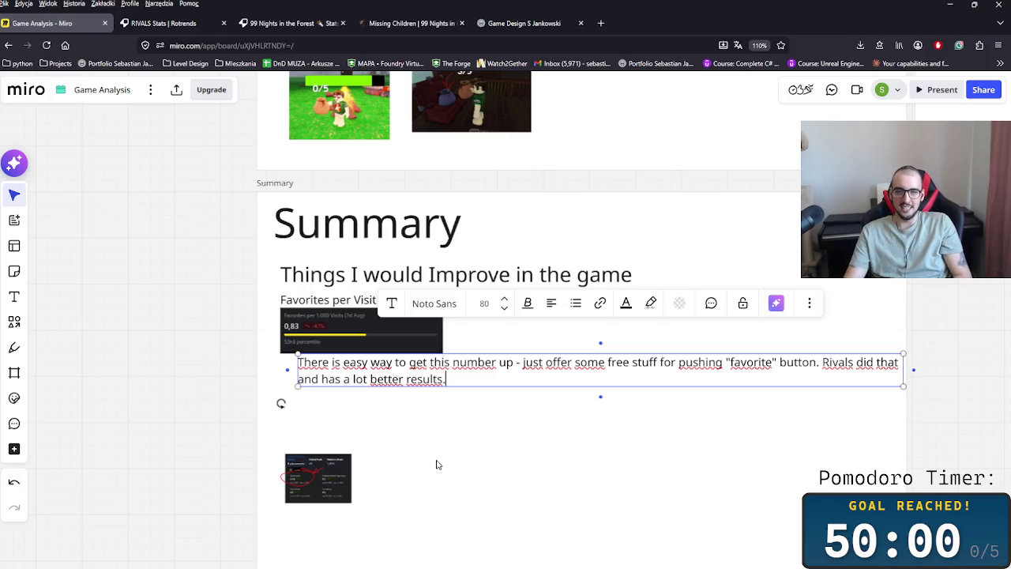
# Step: Bold the words "favorite" and "lot better results" in the explanation note
pyautogui.click(687, 421)
pyautogui.click(640, 377)
pyautogui.click(756, 365)
pyautogui.moveTo(776, 365); pyautogui.dragTo(722, 365)
pyautogui.hotkey('ctrl', 'b')
pyautogui.click(720, 407)
pyautogui.click(401, 383)
pyautogui.click(480, 380)
pyautogui.hotkey('ctrl', 'a')
pyautogui.moveTo(377, 380); pyautogui.dragTo(469, 380)
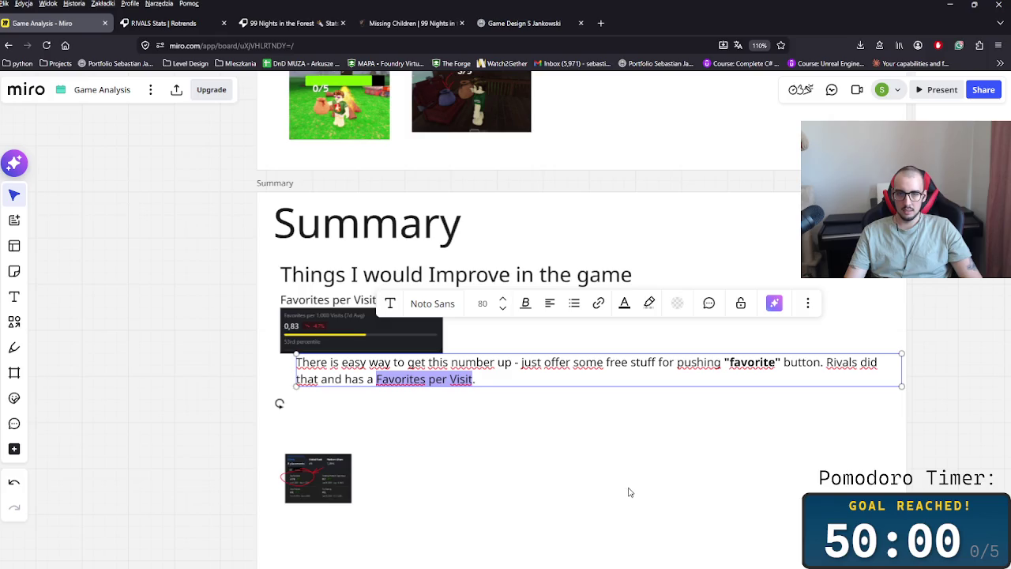
pyautogui.hotkey('ctrl', 'b')
pyautogui.click(582, 450)
# Step: Move the rankings screenshot up and add a note below it starting 'Top Revisited can be tweaked as well.'
pyautogui.moveTo(346, 477)
pyautogui.mouseDown()
pyautogui.moveTo(349, 436)
pyautogui.moveTo(421, 488)
pyautogui.mouseUp()
pyautogui.click(408, 372)
pyautogui.hotkey('ctrl', 'd')
pyautogui.scroll(-1, 585, 474)
pyautogui.moveTo(522, 443); pyautogui.dragTo(450, 434)
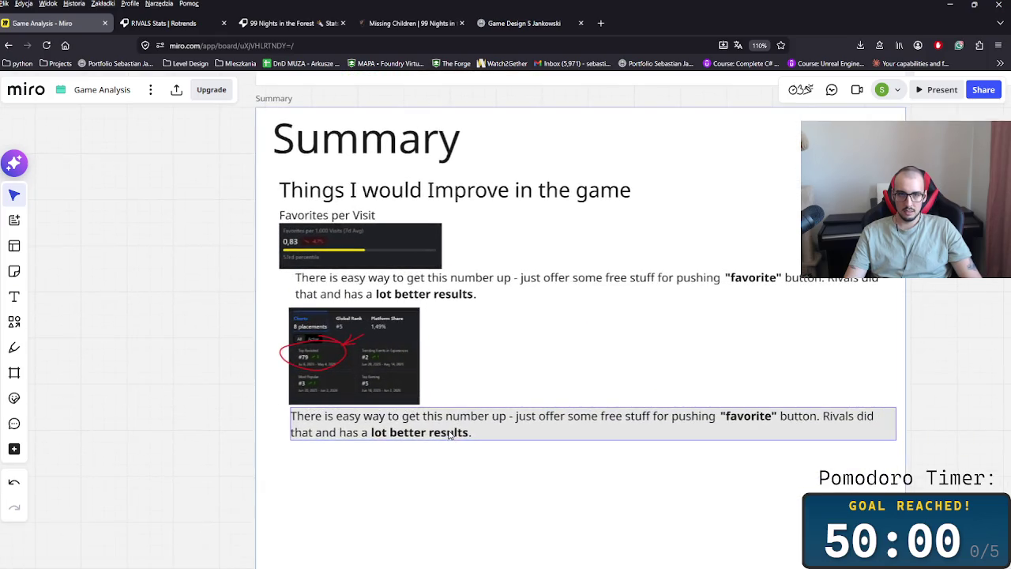
pyautogui.click(450, 434)
pyautogui.doubleClick(449, 433)
pyautogui.hotkey('ctrl', 'a')
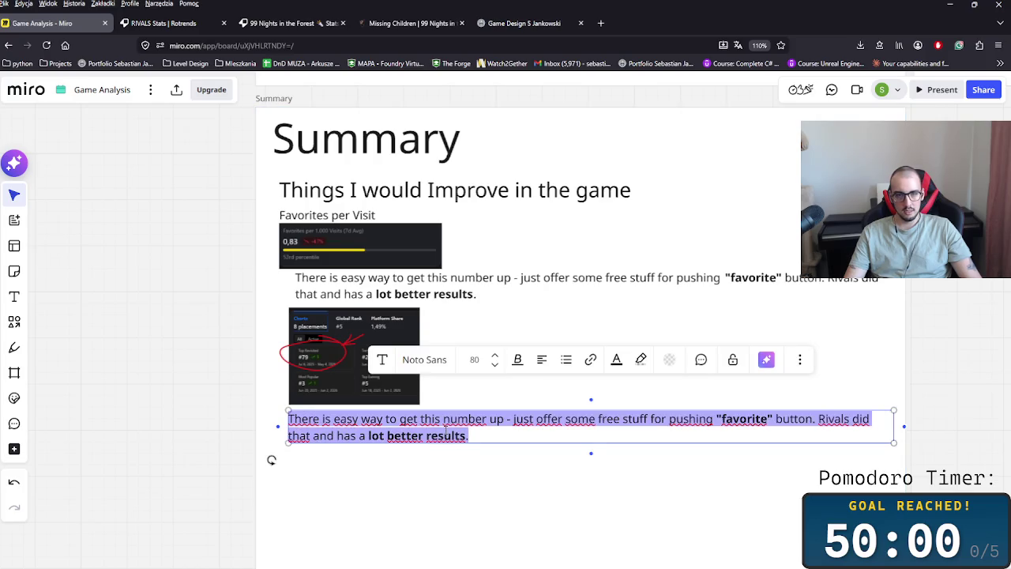
pyautogui.press('BackSpace')
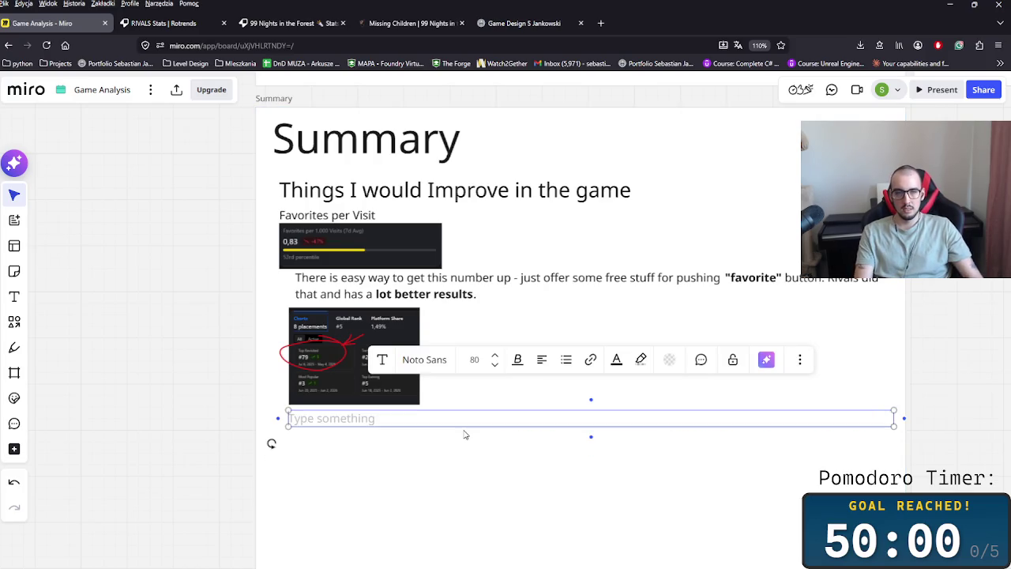
pyautogui.write('Top Revisited can ')
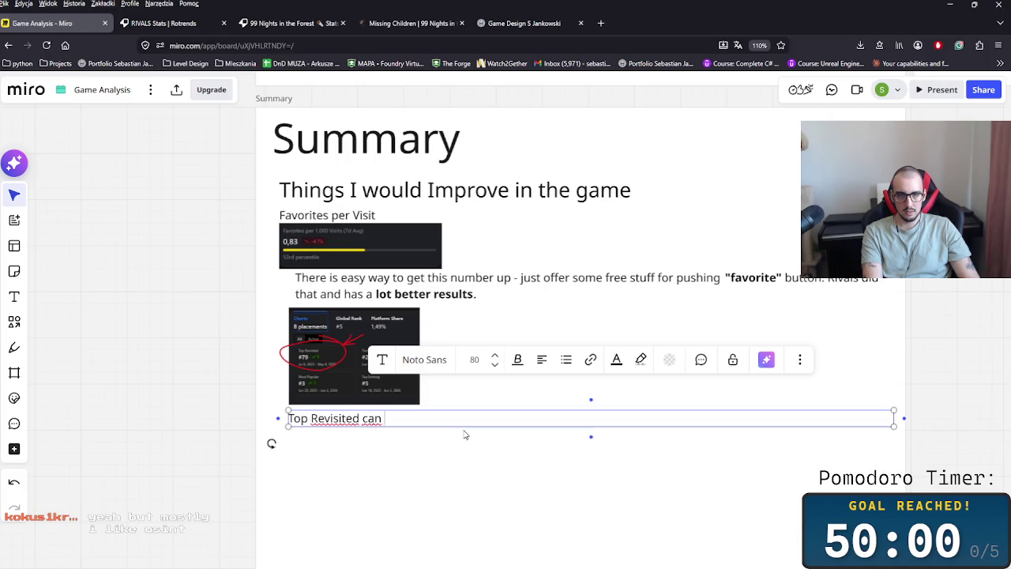
pyautogui.write('be tweaked')
pyautogui.write(' a')
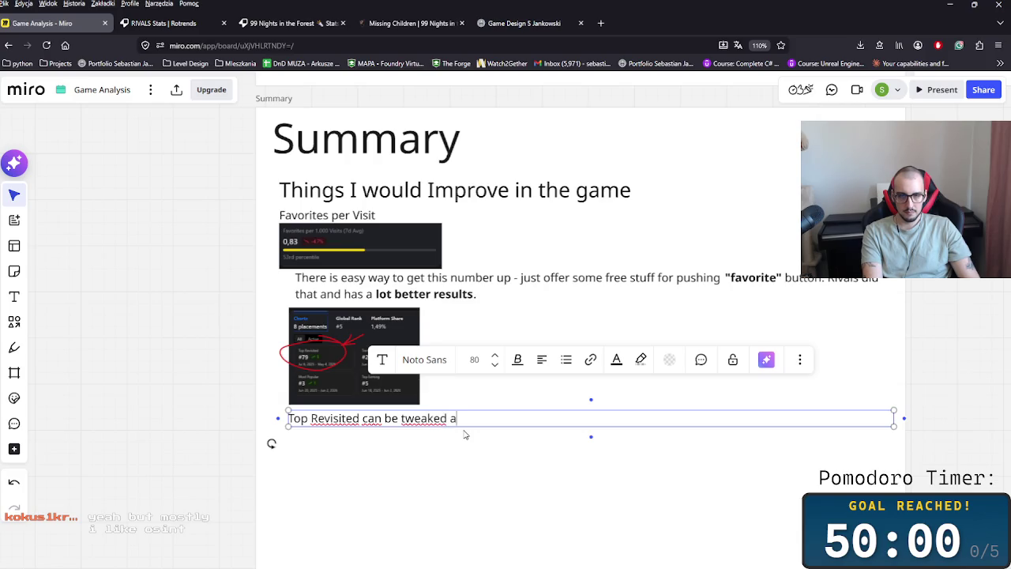
pyautogui.write('s well. I ')
pyautogui.write('think')
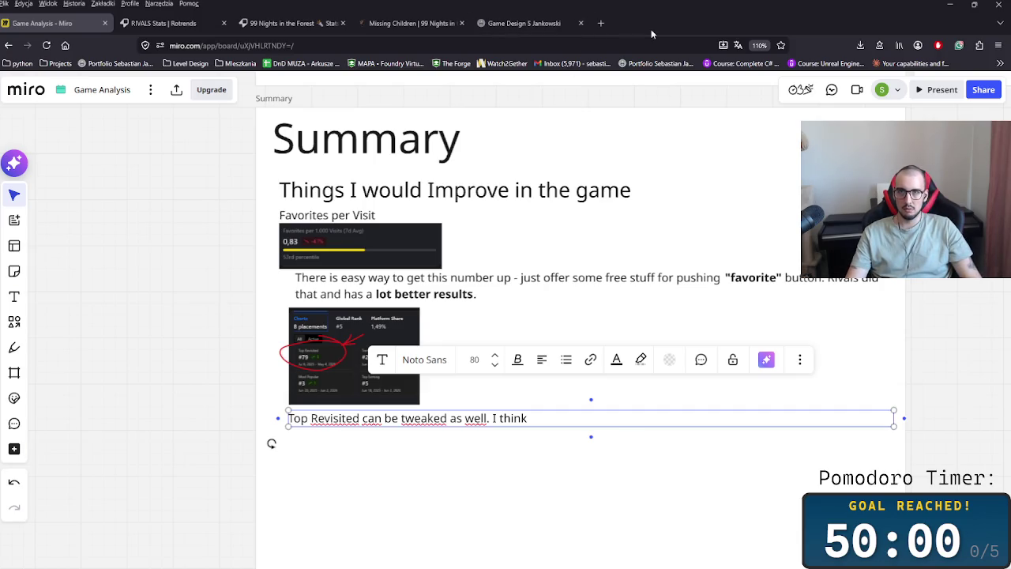
# Step: Open a new browser tab as a separate window with a Google search for osint
pyautogui.click(600, 23)
pyautogui.moveTo(632, 23); pyautogui.dragTo(71, 300)
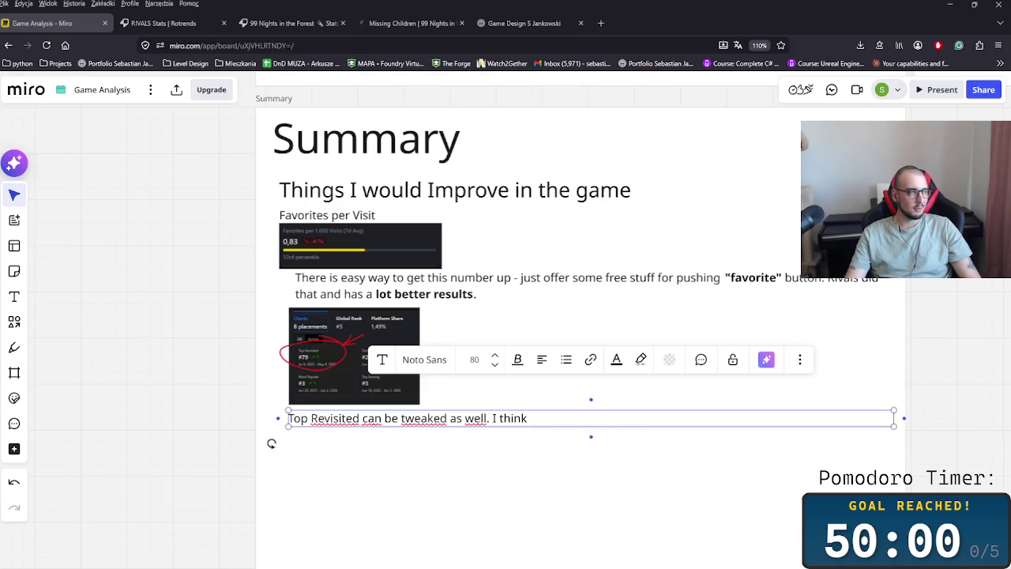
pyautogui.moveTo(0, 237)
pyautogui.mouseDown()
pyautogui.moveTo(552, 237)
pyautogui.moveTo(529, 183)
pyautogui.moveTo(443, 102)
pyautogui.mouseUp()
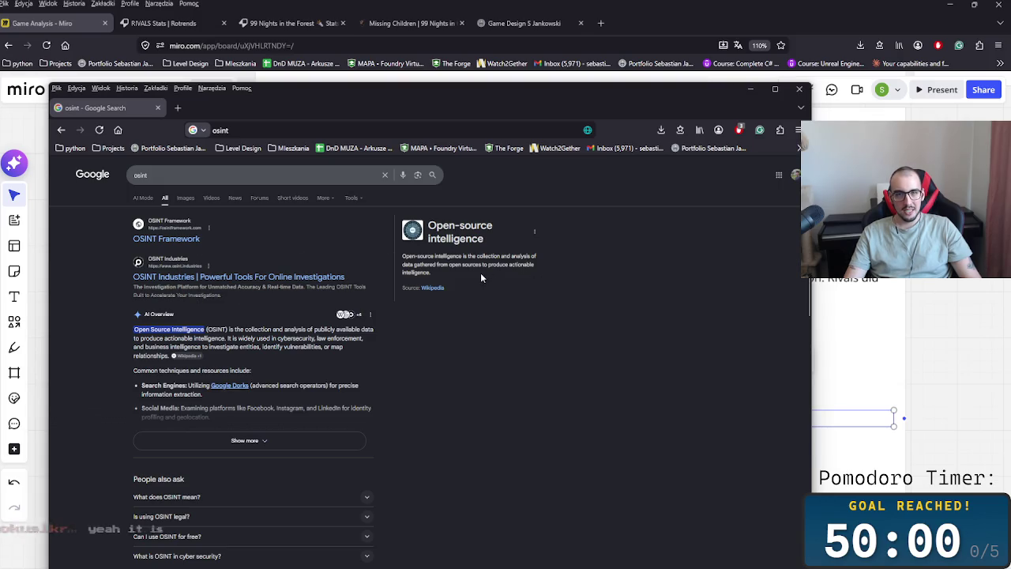
# Step: Highlight the Open-source intelligence description and dismiss the floating search window
pyautogui.moveTo(476, 271); pyautogui.dragTo(408, 250)
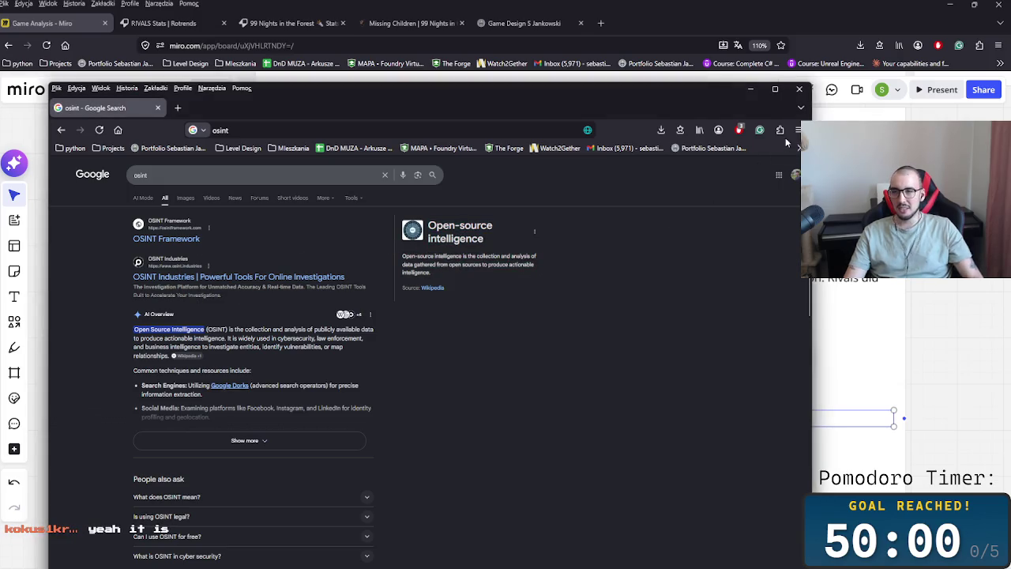
pyautogui.hotkey('alt', 'Tab')
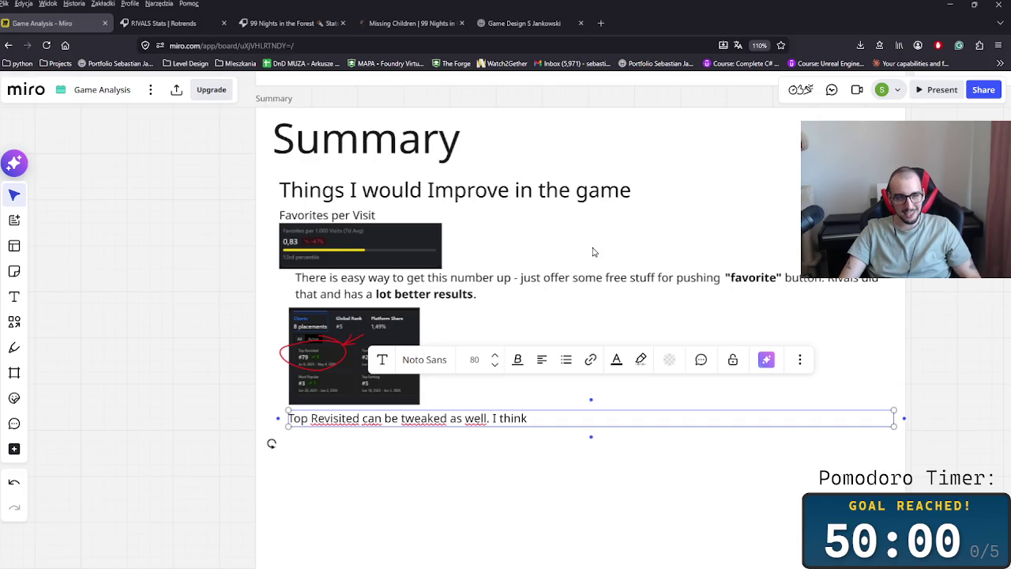
# Step: Search Google for 'osint', visit the OSINT Framework site, then go back to the results
pyautogui.click(602, 23)
pyautogui.write('osint')
pyautogui.press('Return')
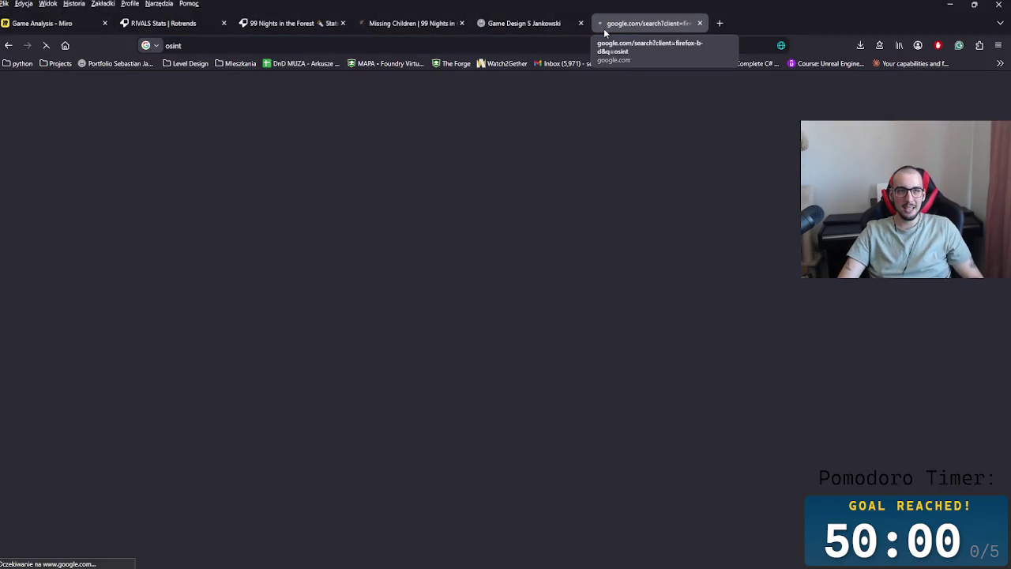
pyautogui.click(128, 154)
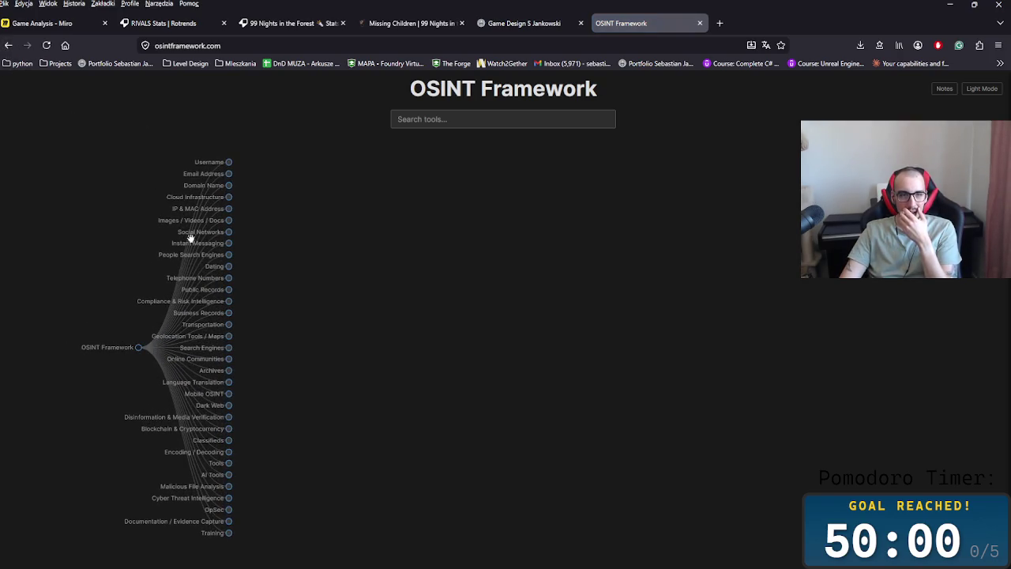
pyautogui.moveTo(230, 369); pyautogui.dragTo(430, 364)
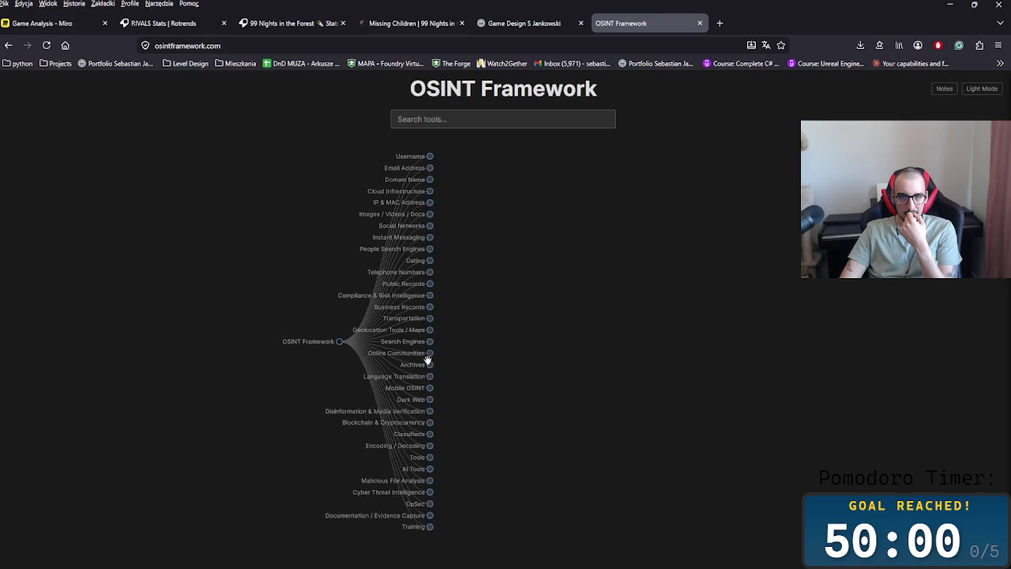
pyautogui.click(8, 45)
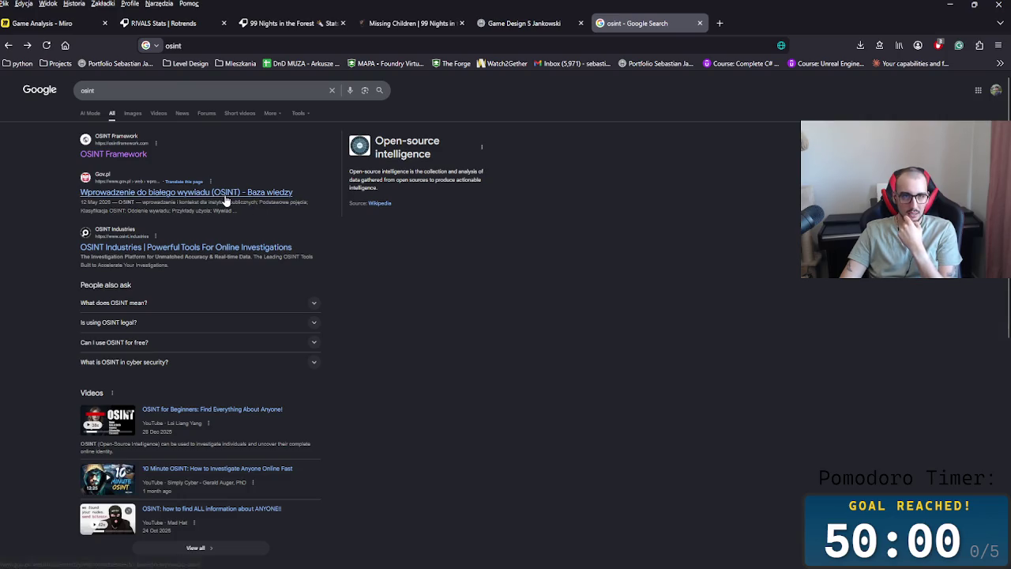
# Step: Read the full 'What does OSINT mean?' and 'Is using OSINT legal?' answers, then close the tab
pyautogui.moveTo(375, 171); pyautogui.dragTo(429, 180)
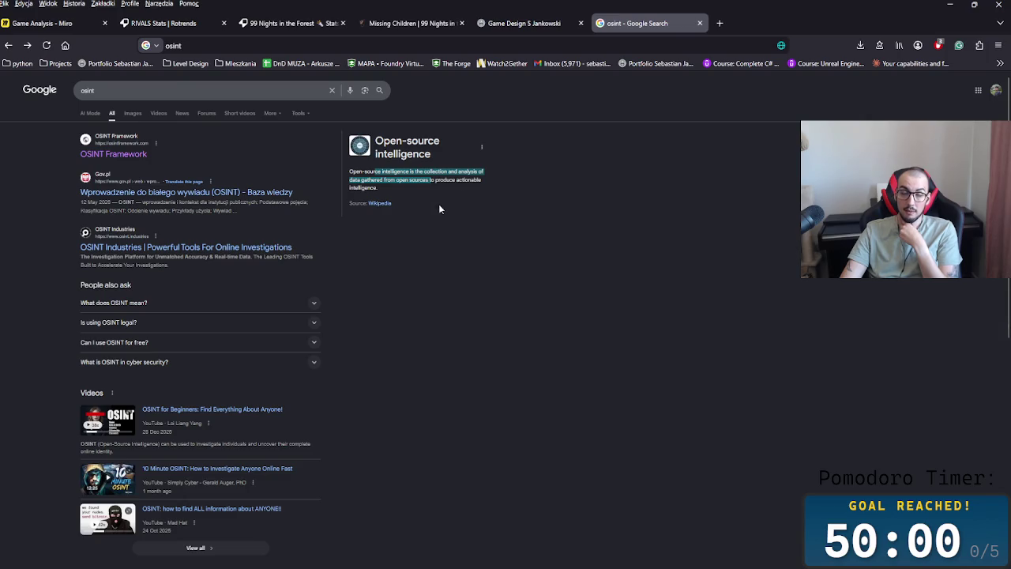
pyautogui.click(454, 386)
pyautogui.click(301, 304)
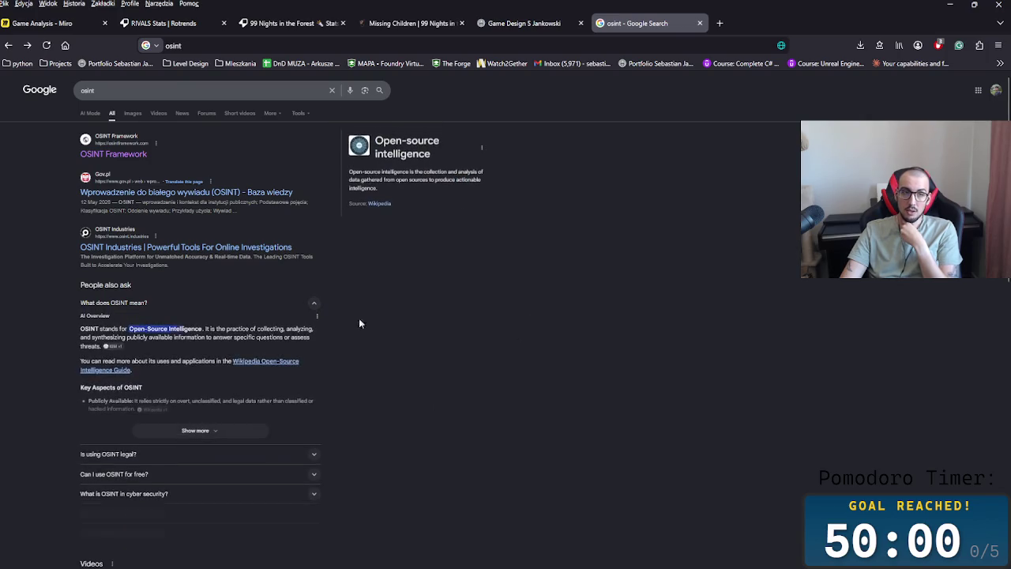
pyautogui.click(315, 455)
pyautogui.scroll(-2, 354, 440)
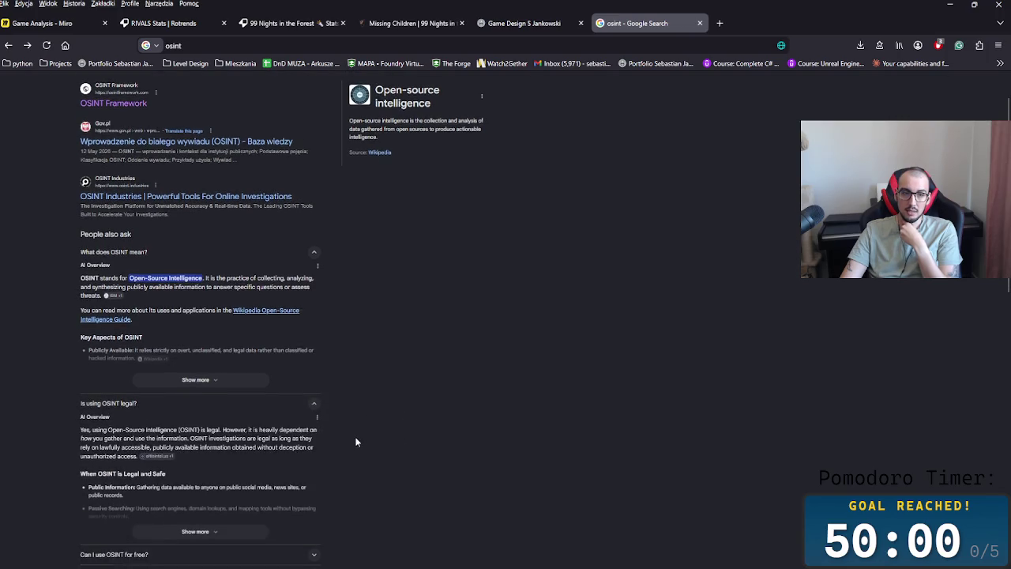
pyautogui.scroll(-3, 347, 436)
pyautogui.click(237, 227)
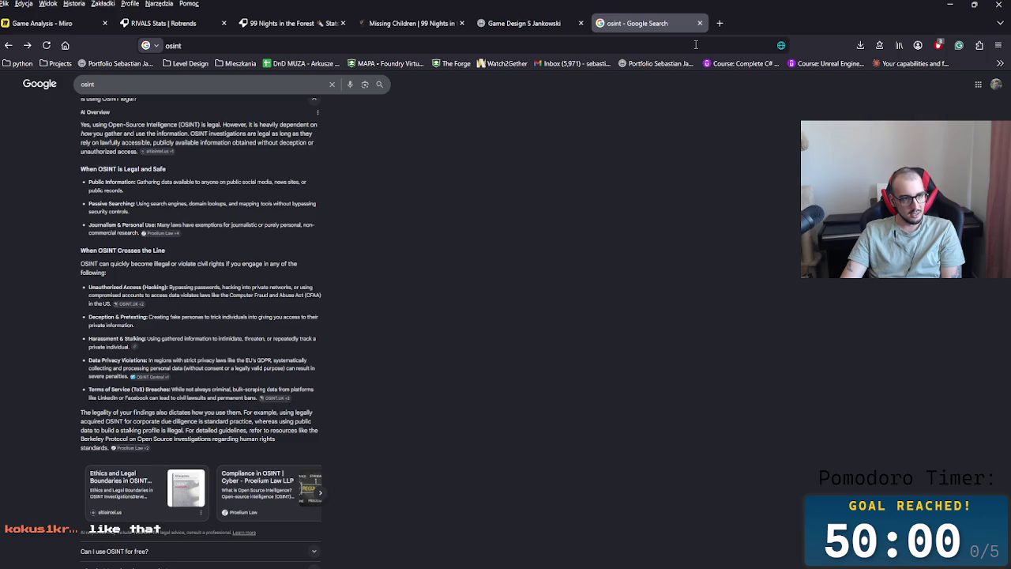
pyautogui.hotkey('ctrl', 'w')
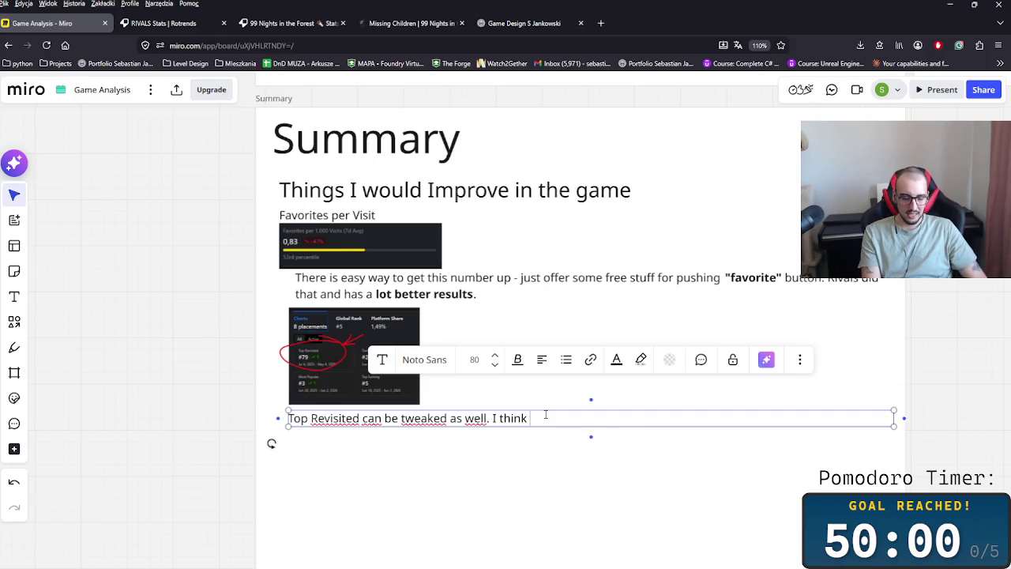
# Step: Continue the note with 'lowering the difficulty curve is a good starting point' and start the next sentence
pyautogui.write('lowering the difficulty curve i')
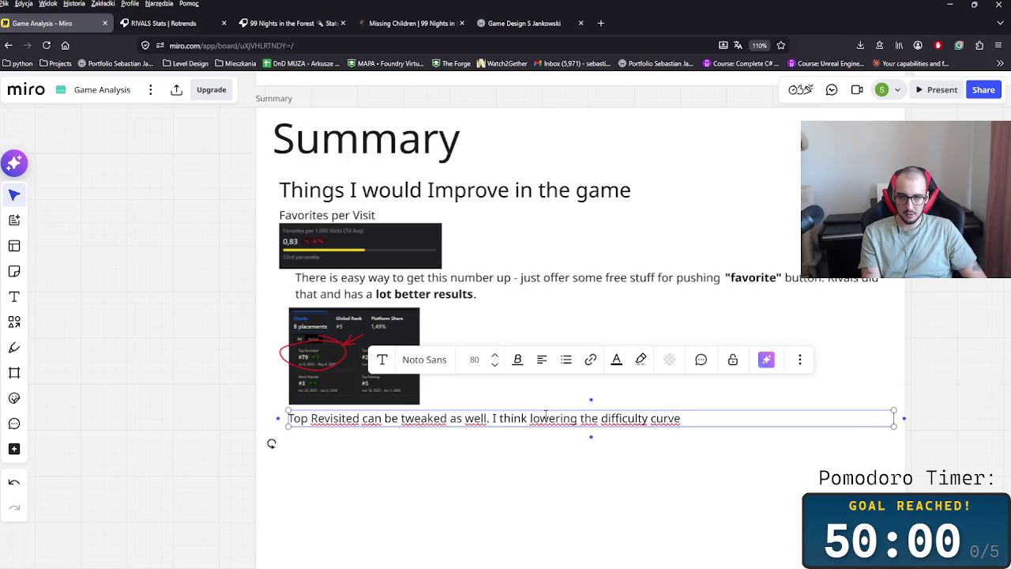
pyautogui.write('s a')
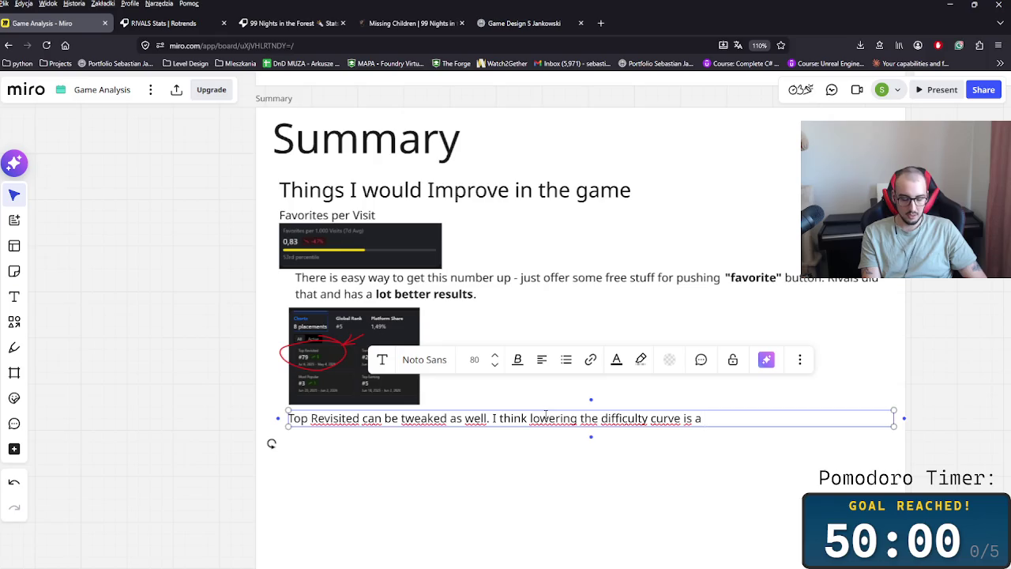
pyautogui.write(' good st')
pyautogui.write('arting po')
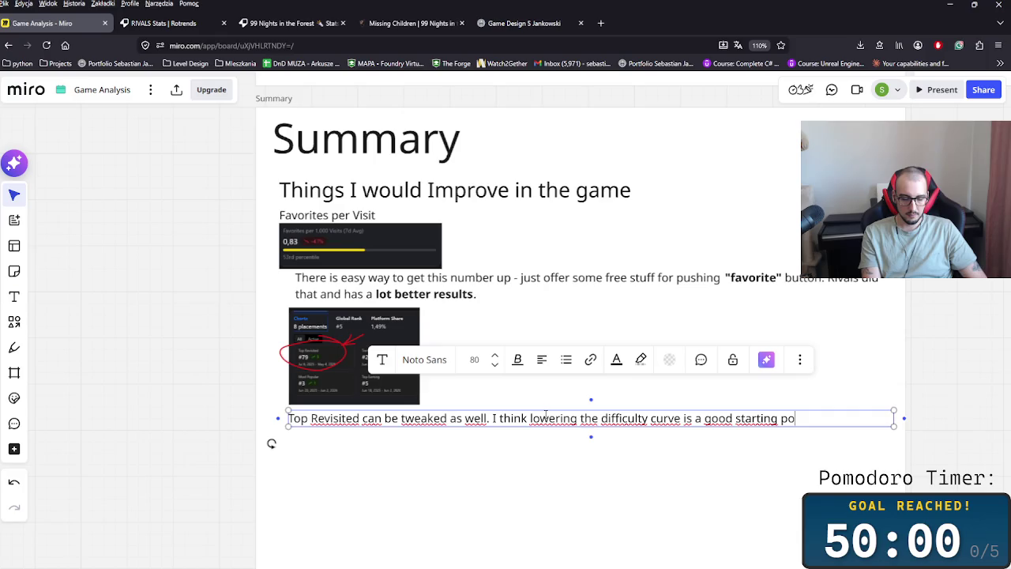
pyautogui.write('int. Since there a')
pyautogui.press('BackSpace')
pyautogui.write('is a')
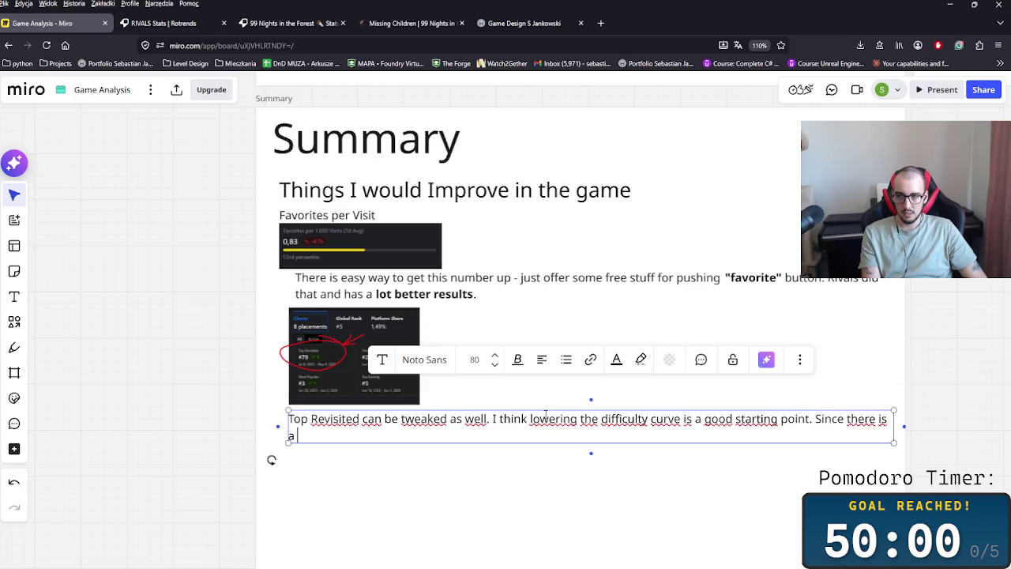
pyautogui.write(' lott')
pyautogui.press('BackSpace')
pyautogui.press('BackSpace')
pyautogui.write('t of peop')
pyautogui.press('BackSpace')
pyautogui.press('BackSpace')
pyautogui.press('BackSpace')
pyautogui.write('yers ')
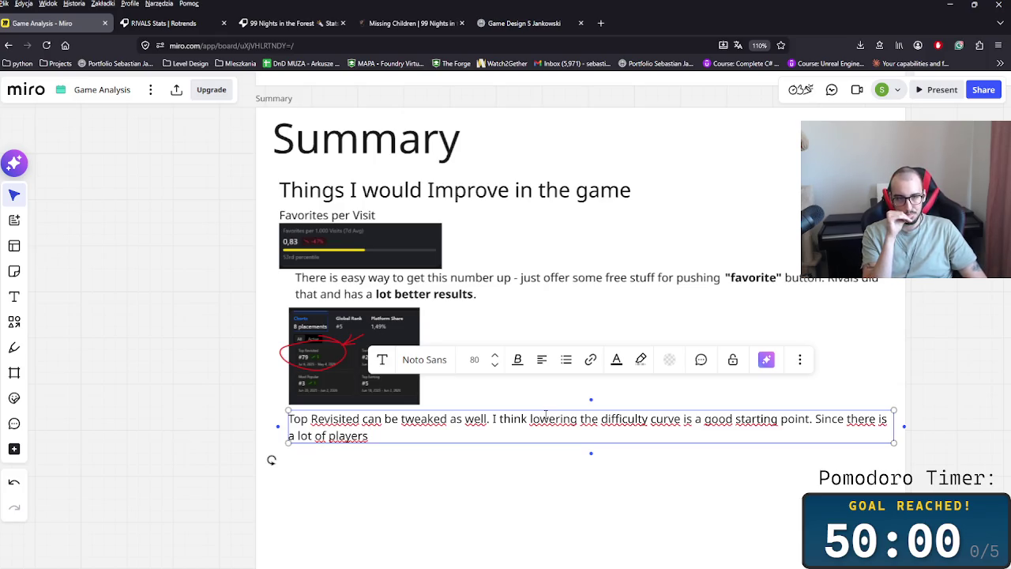
pyautogui.write('in the lowe')
pyautogui.press('BackSpace')
pyautogui.press('BackSpace')
pyautogui.press('BackSpace')
pyautogui.press('BackSpace')
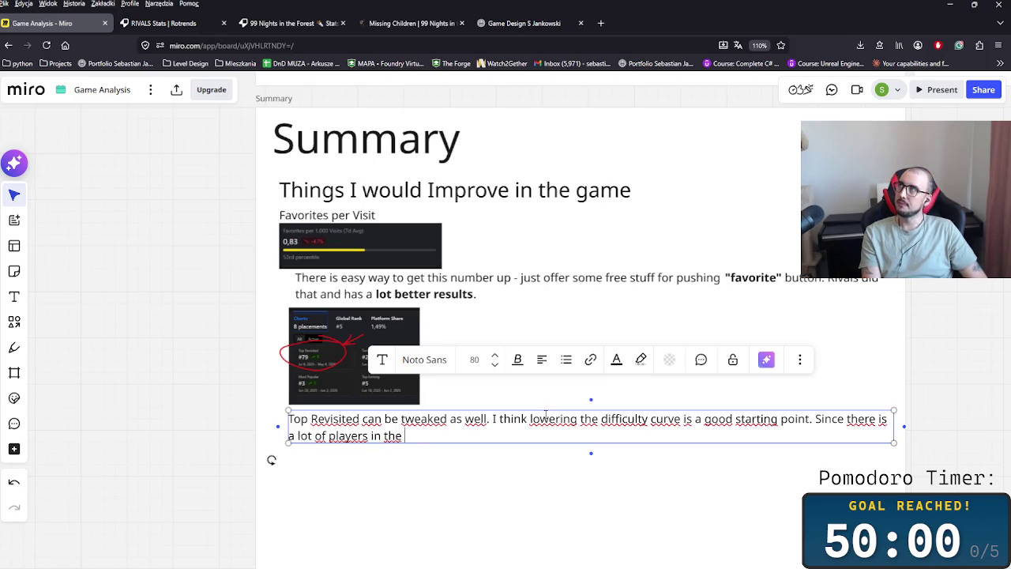
pyautogui.write('lowe')
pyautogui.press('BackSpace')
pyautogui.press('BackSpace')
pyautogui.press('BackSpace')
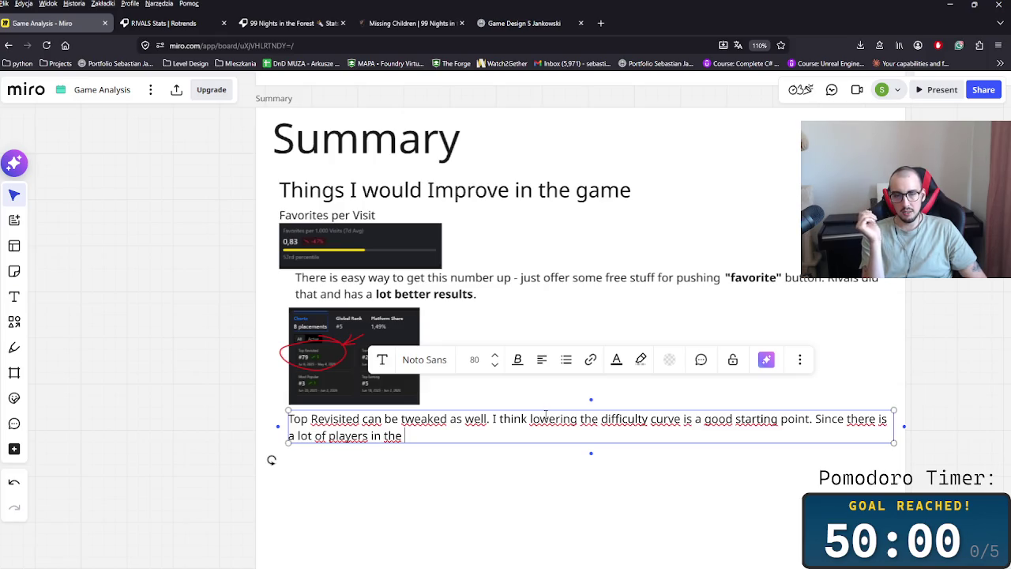
# Step: Finish the note: players of all ages will play, so maybe there should be difficulty settings too
pyautogui.write('all ages that will play this game. Maybe')
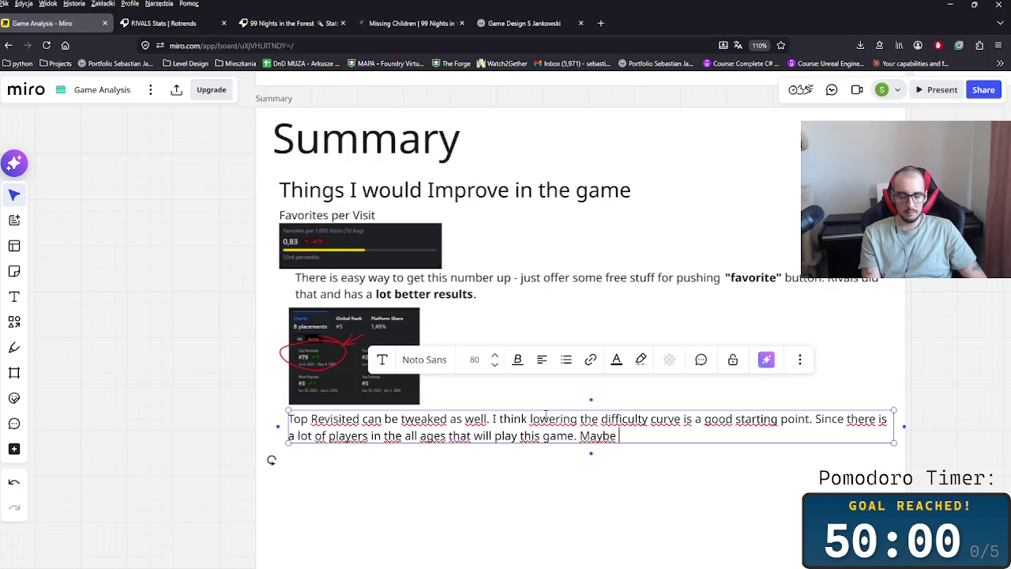
pyautogui.press('BackSpace')
pyautogui.press('BackSpace')
pyautogui.press('BackSpace')
pyautogui.press('BackSpace')
pyautogui.press('BackSpace')
pyautogui.press('BackSpace')
pyautogui.press('BackSpace')
pyautogui.write('- maybe ')
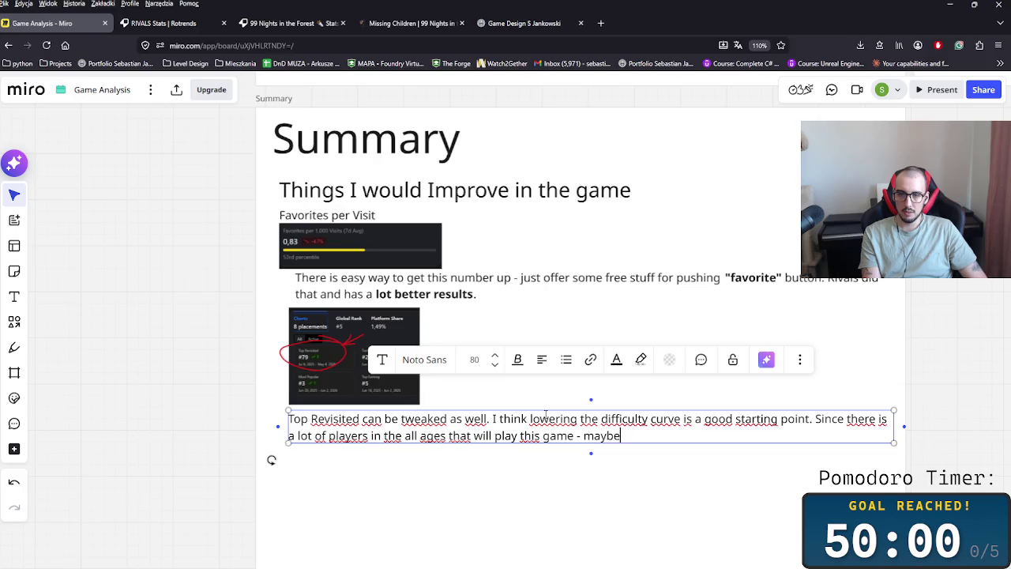
pyautogui.write('there should be ')
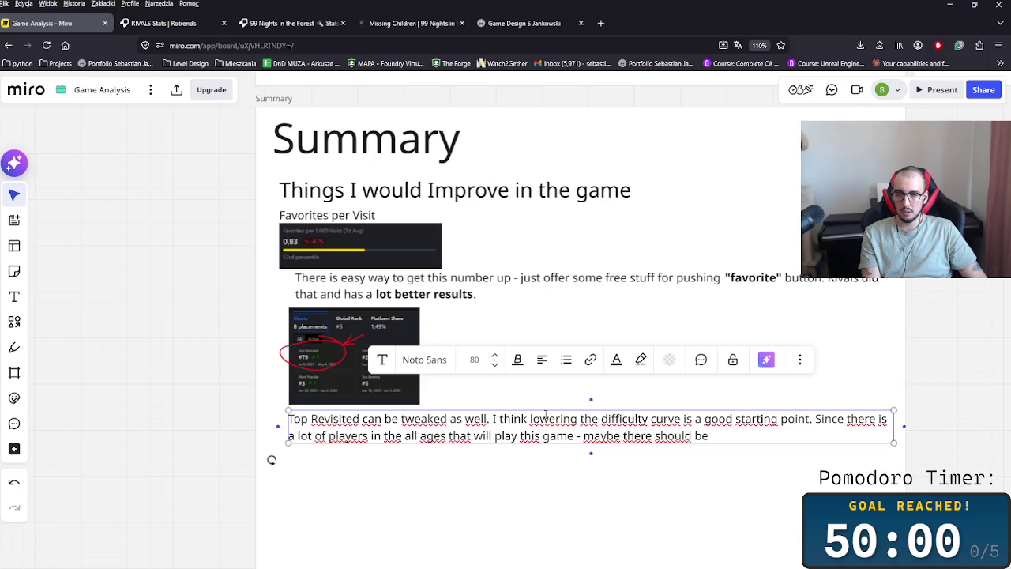
pyautogui.write('much more')
pyautogui.press('BackSpace')
pyautogui.press('BackSpace')
pyautogui.press('BackSpace')
pyautogui.press('BackSpace')
pyautogui.press('BackSpace')
pyautogui.press('BackSpace')
pyautogui.press('BackSpace')
pyautogui.write('difficulty settings to')
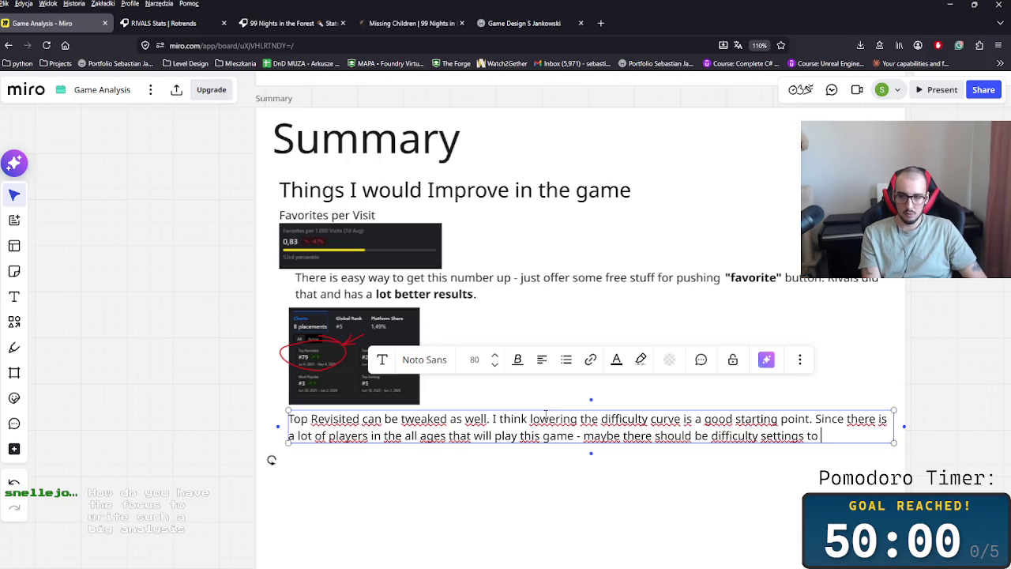
pyautogui.press('BackSpace')
pyautogui.write('o.')
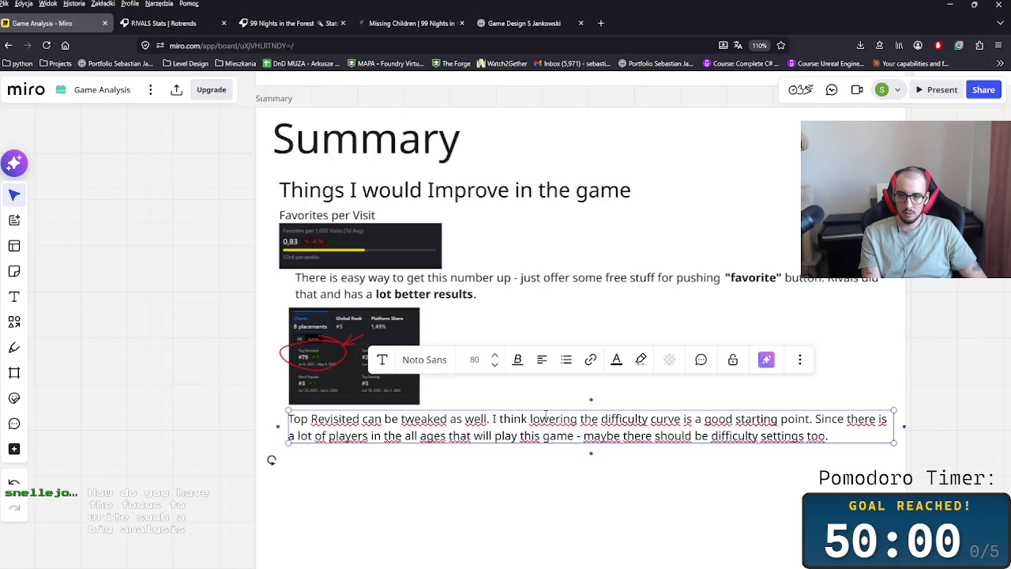
# Step: Nudge the chart image and line up the Top Revisited paragraph with the paragraph above
pyautogui.click(471, 487)
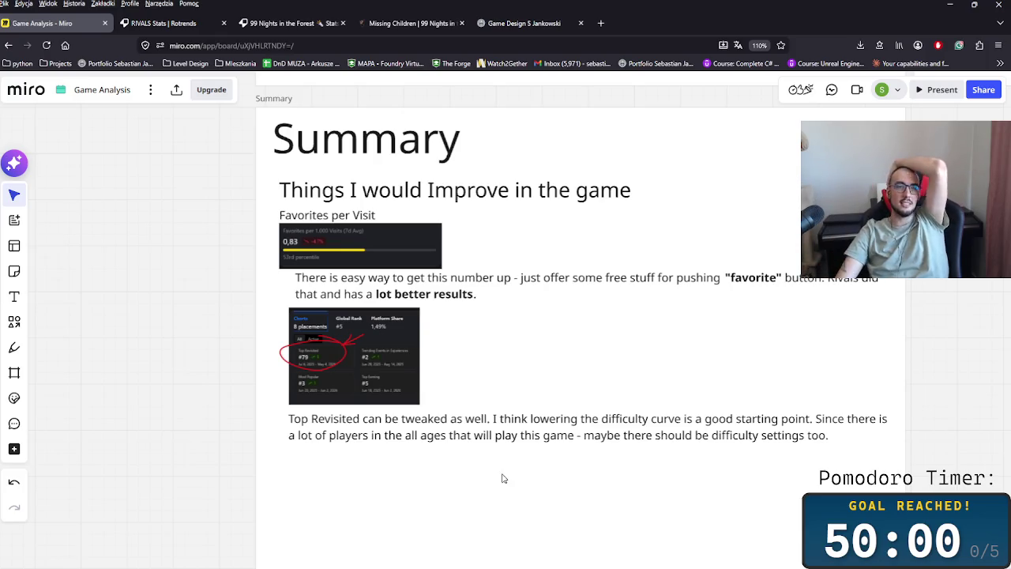
pyautogui.click(328, 287)
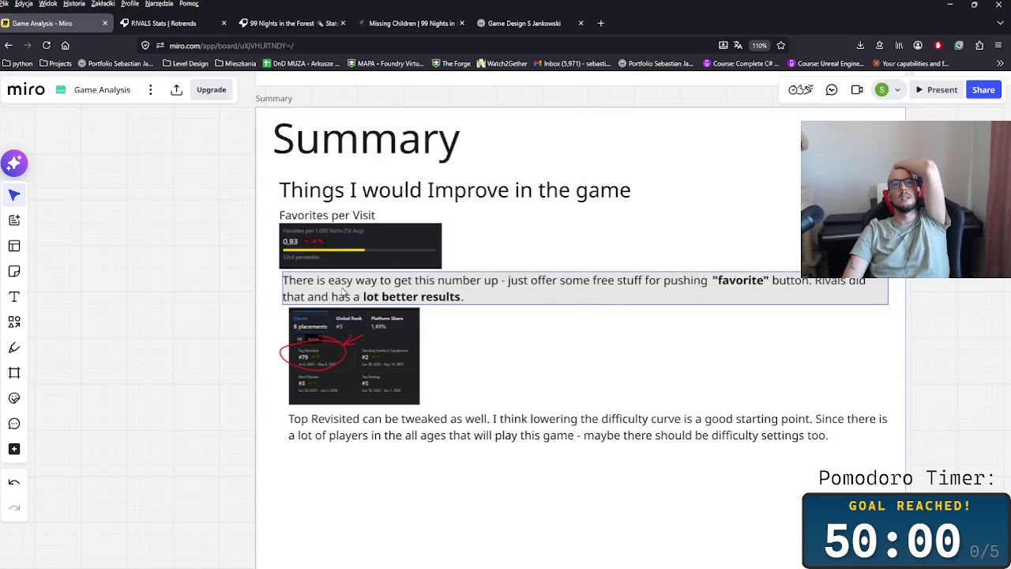
pyautogui.moveTo(361, 342); pyautogui.dragTo(373, 347)
pyautogui.click(427, 422)
pyautogui.moveTo(449, 431); pyautogui.dragTo(438, 429)
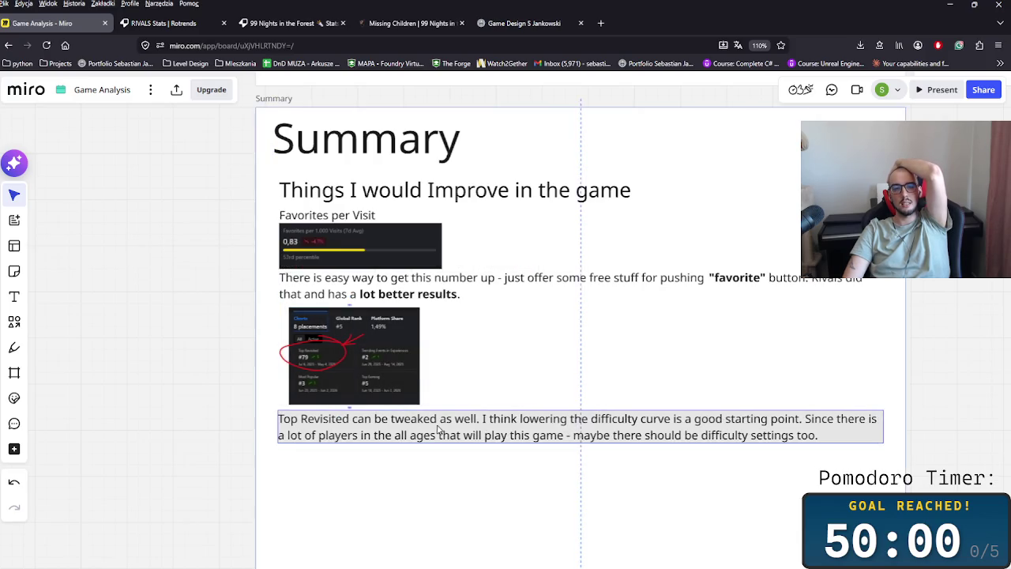
pyautogui.scroll(-2, 439, 429)
# Step: Scroll around the board and select the Top Revisited paragraph again
pyautogui.scroll(3, 501, 356)
pyautogui.scroll(5, 517, 413)
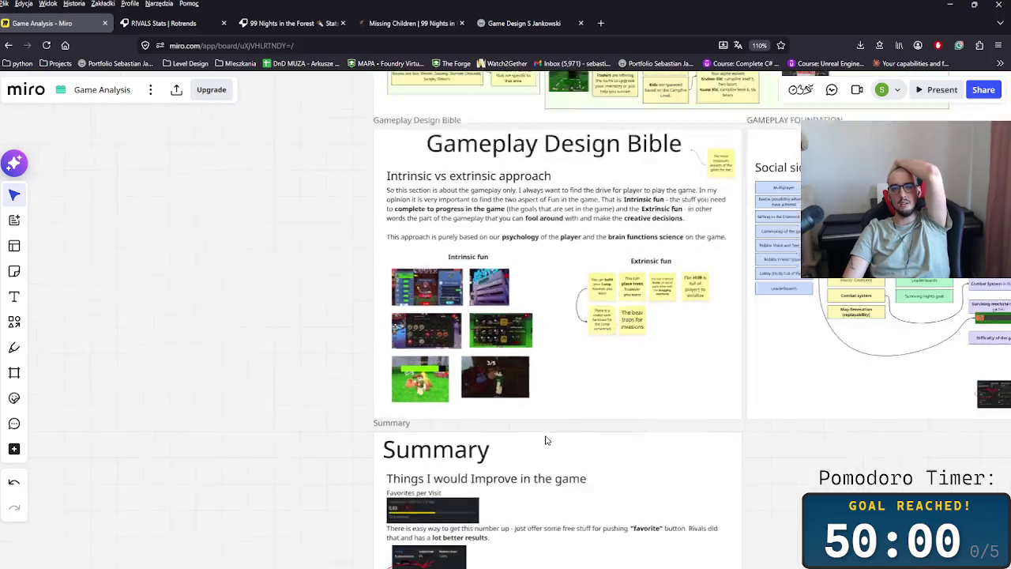
pyautogui.scroll(-5, 545, 440)
pyautogui.scroll(2, 440, 395)
pyautogui.scroll(3, 413, 370)
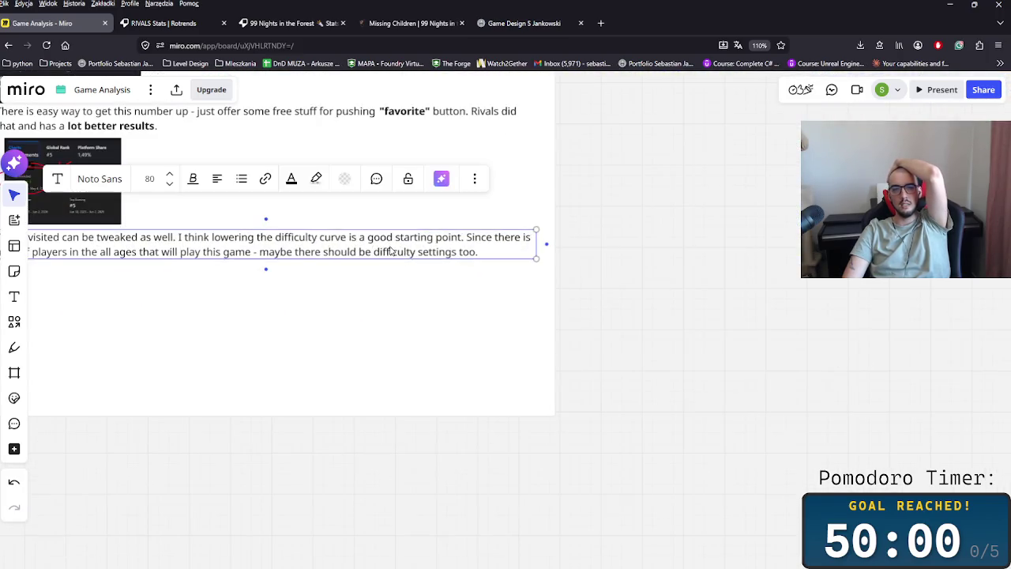
pyautogui.scroll(-3, 397, 249)
pyautogui.scroll(-1, 465, 350)
pyautogui.scroll(5, 593, 229)
pyautogui.scroll(3, 517, 257)
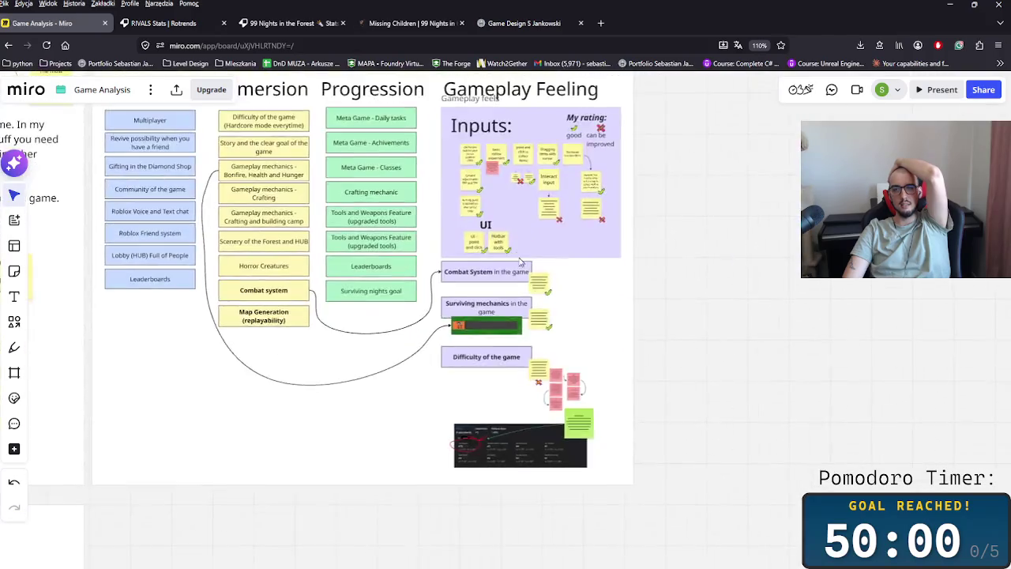
pyautogui.scroll(3, 470, 371)
pyautogui.scroll(3, 505, 372)
pyautogui.scroll(3, 537, 367)
pyautogui.scroll(2, 543, 361)
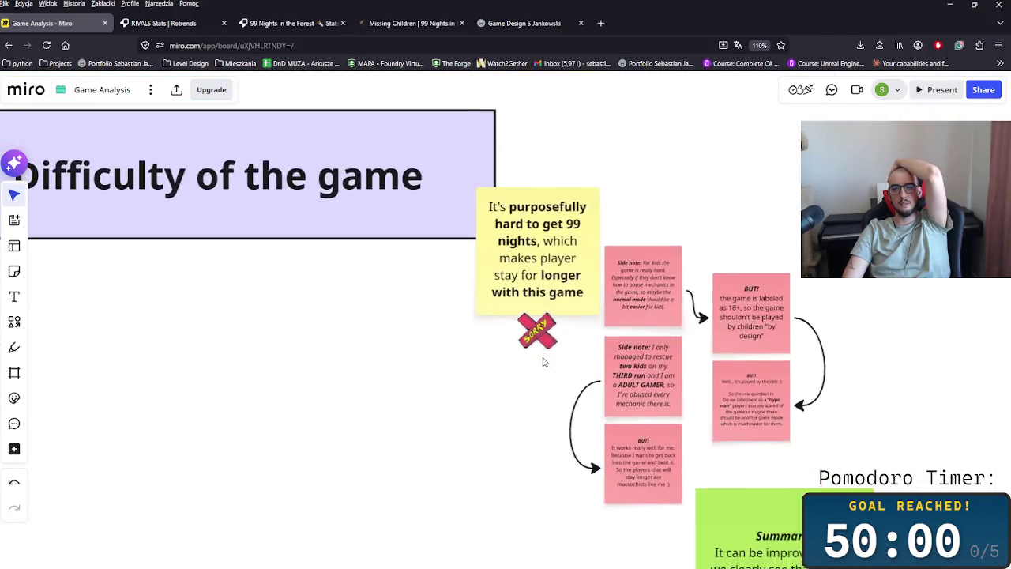
pyautogui.scroll(-3, 543, 361)
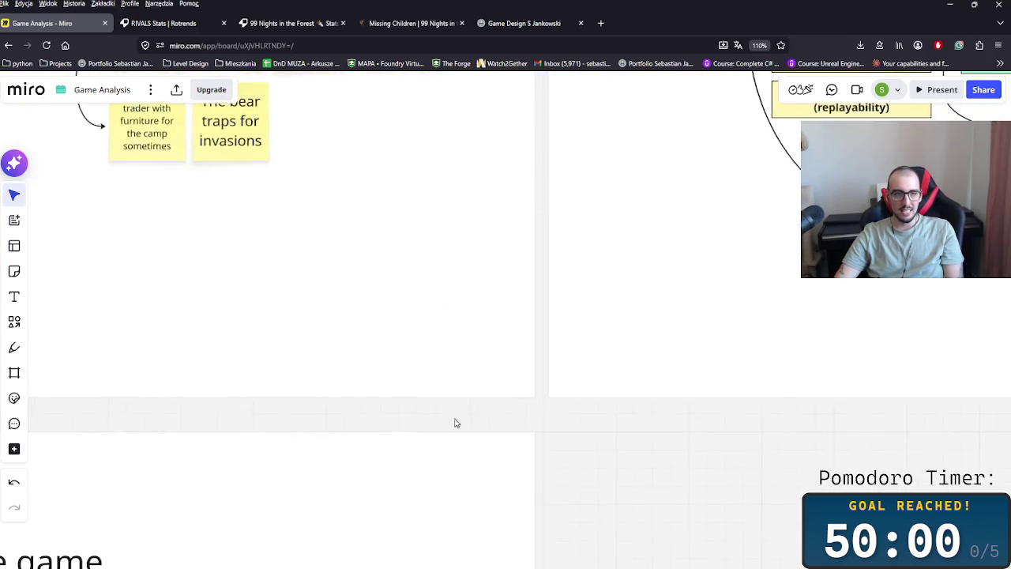
pyautogui.click(659, 404)
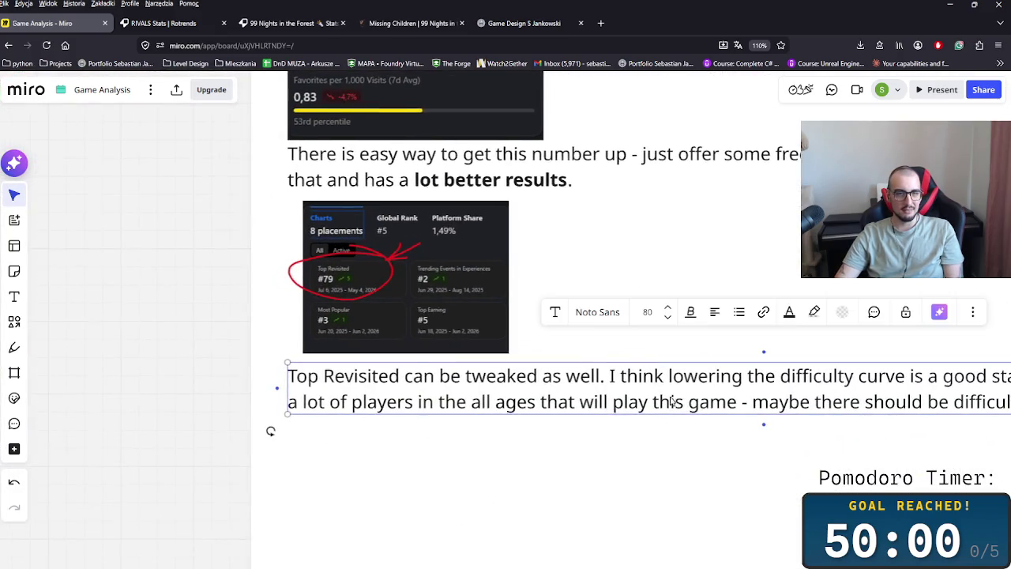
# Step: Bold the words 'Top Revisited' at the start of the Summary paragraph
pyautogui.scroll(-3, 640, 231)
pyautogui.scroll(-2, 445, 406)
pyautogui.hscroll(-3, 498, 356)
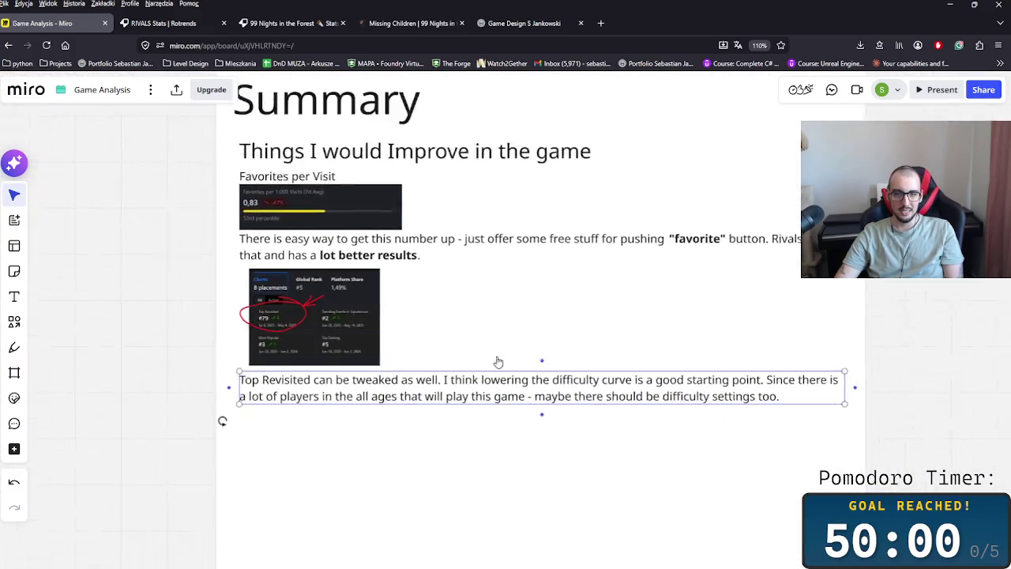
pyautogui.doubleClick(380, 370)
pyautogui.moveTo(412, 368); pyautogui.dragTo(343, 369)
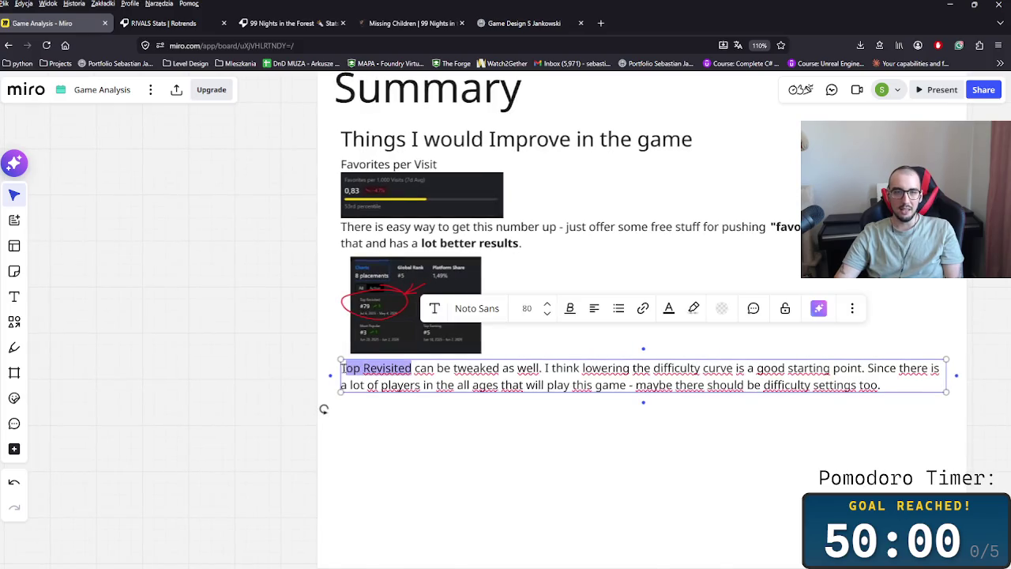
pyautogui.hotkey('ctrl', 'b')
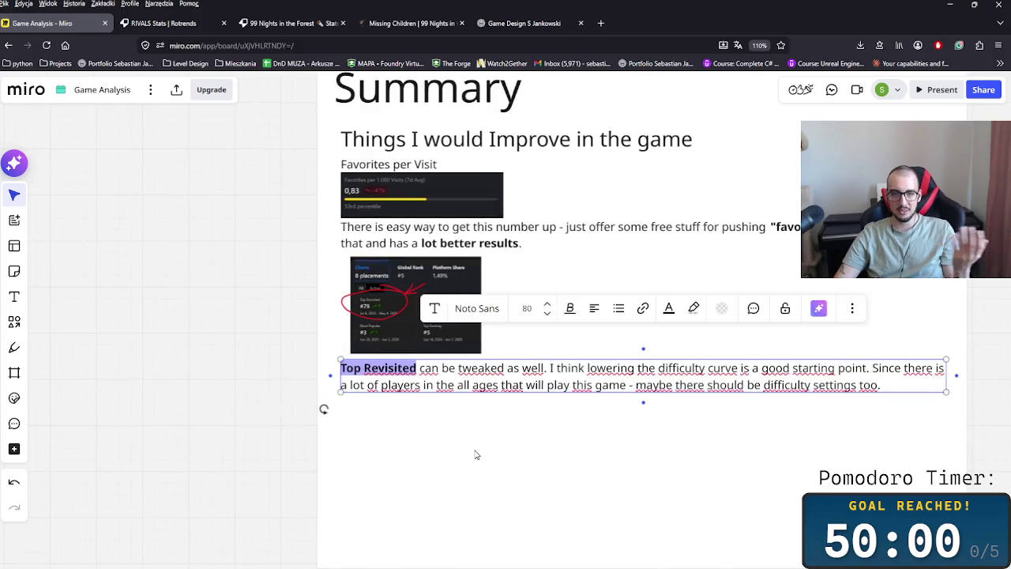
pyautogui.click(477, 455)
# Step: Bold 'lowering the difficulty' and delete the word 'curve' after it
pyautogui.hscroll(3, 625, 472)
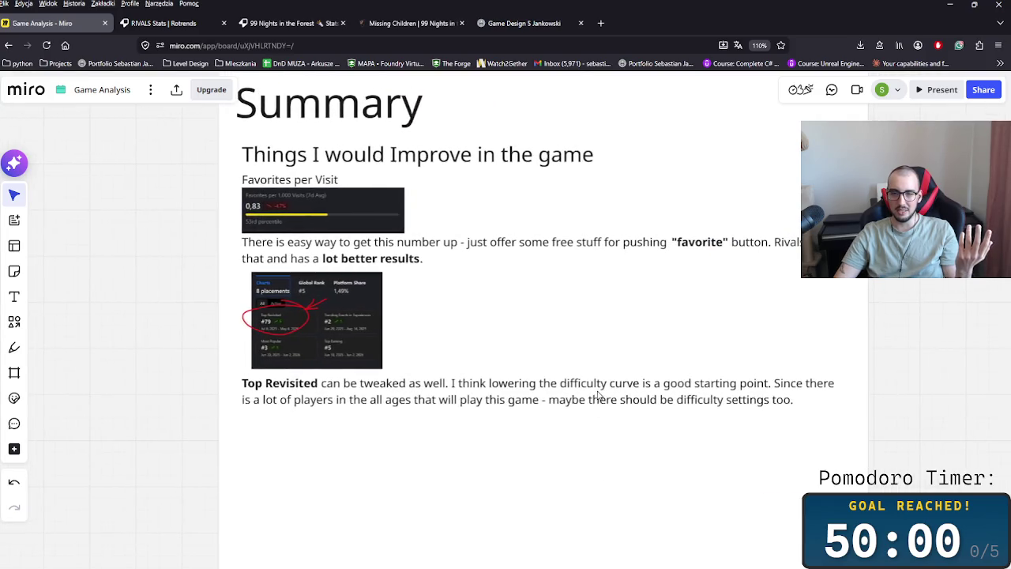
pyautogui.scroll(3, 598, 395)
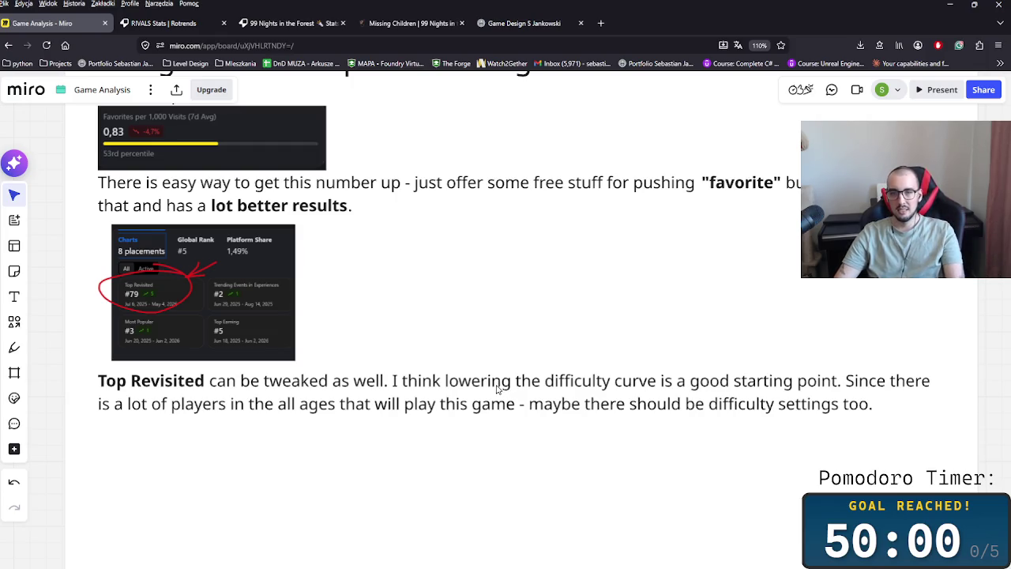
pyautogui.doubleClick(622, 392)
pyautogui.moveTo(609, 380); pyautogui.dragTo(447, 381)
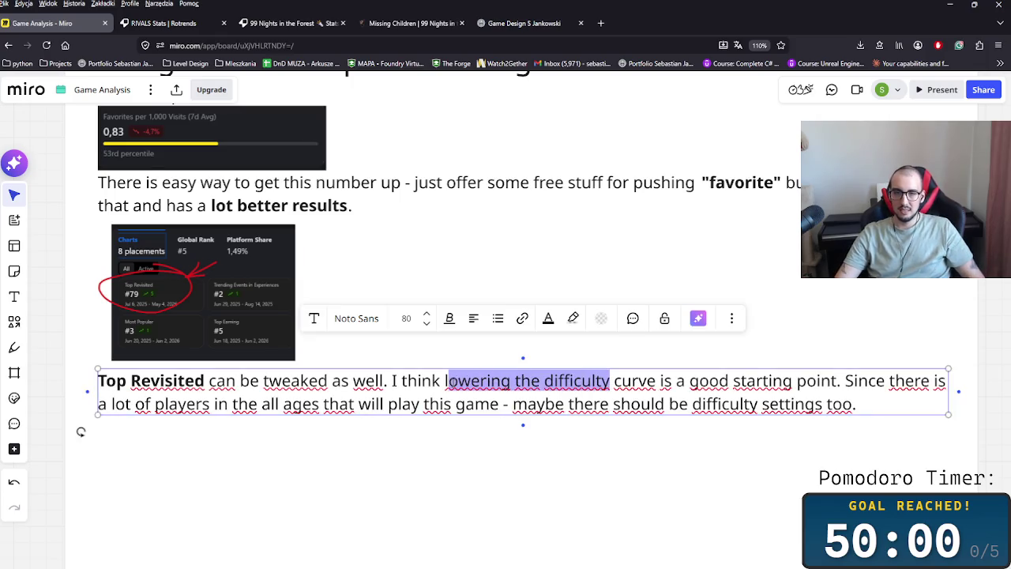
pyautogui.hotkey('ctrl', 'b')
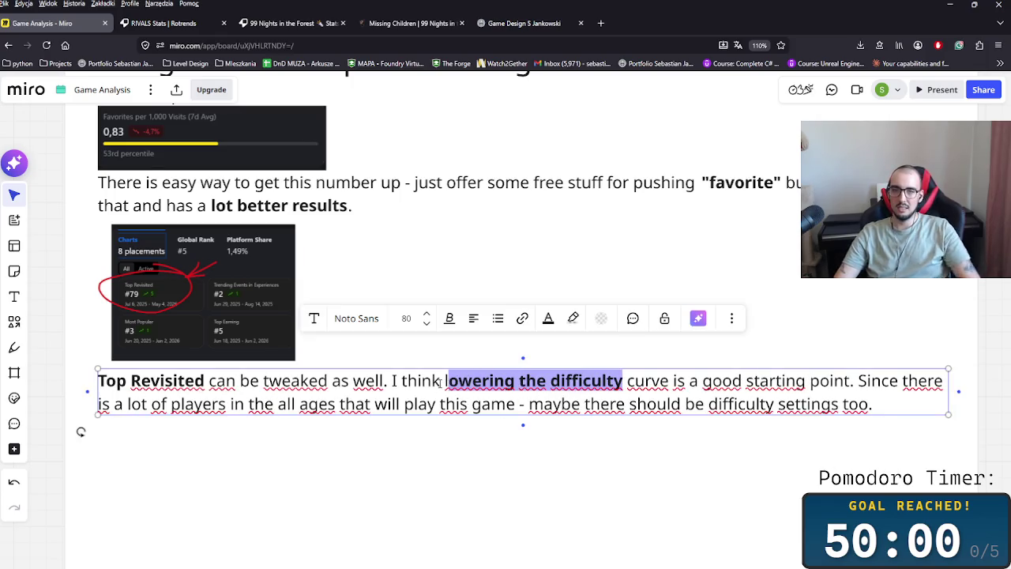
pyautogui.press('Left')
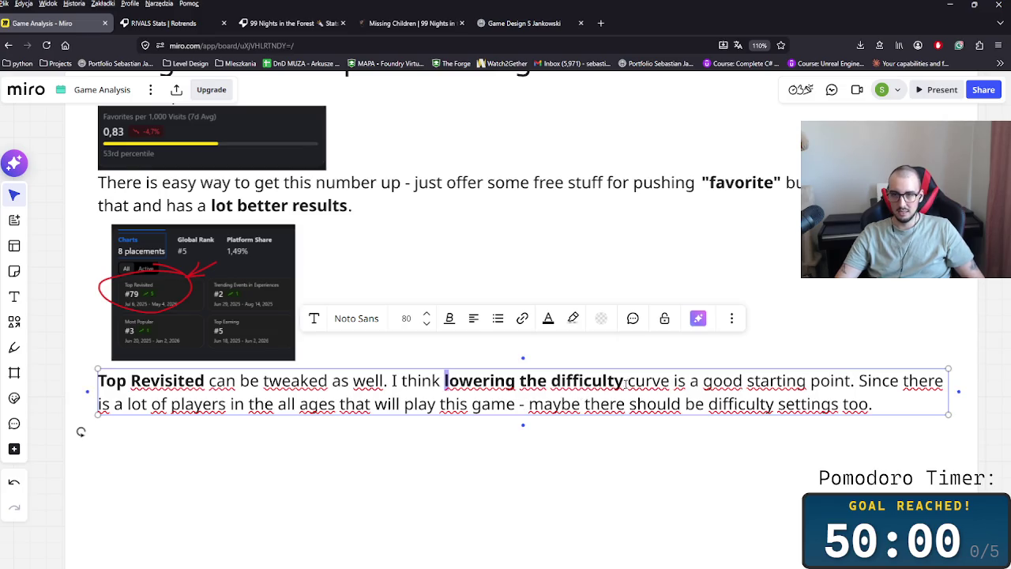
pyautogui.moveTo(670, 381); pyautogui.dragTo(625, 381)
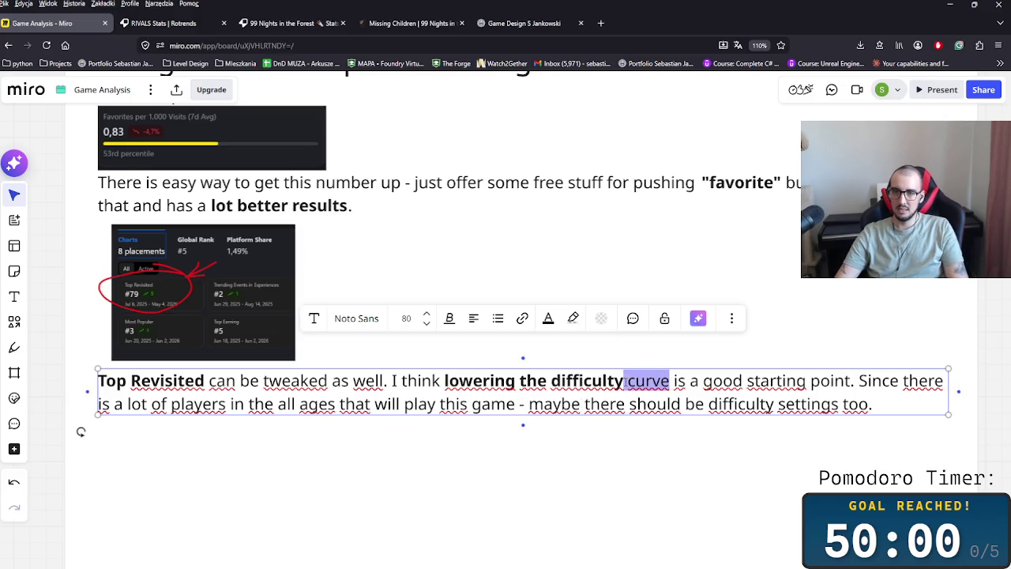
pyautogui.press('BackSpace')
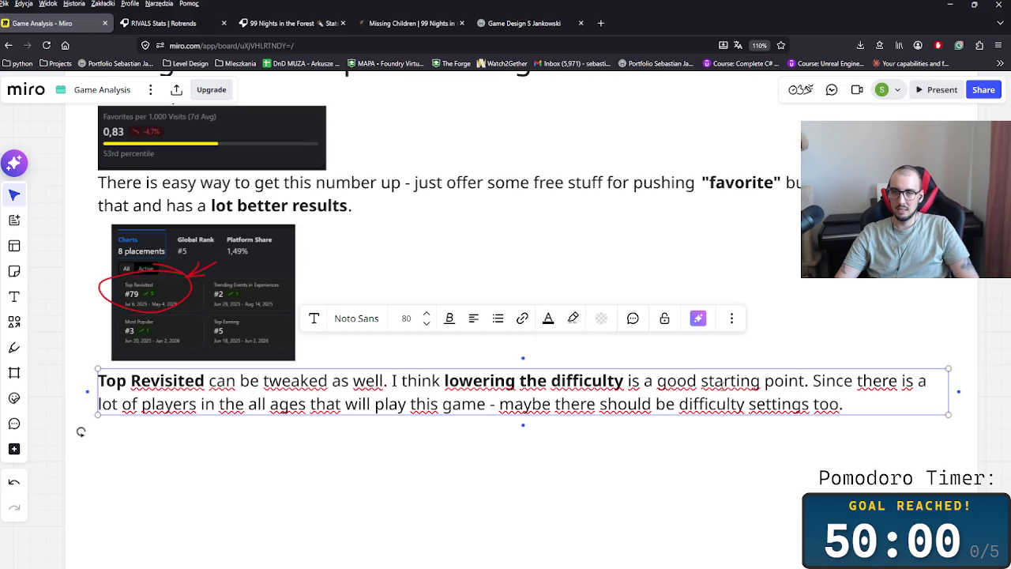
pyautogui.write('or')
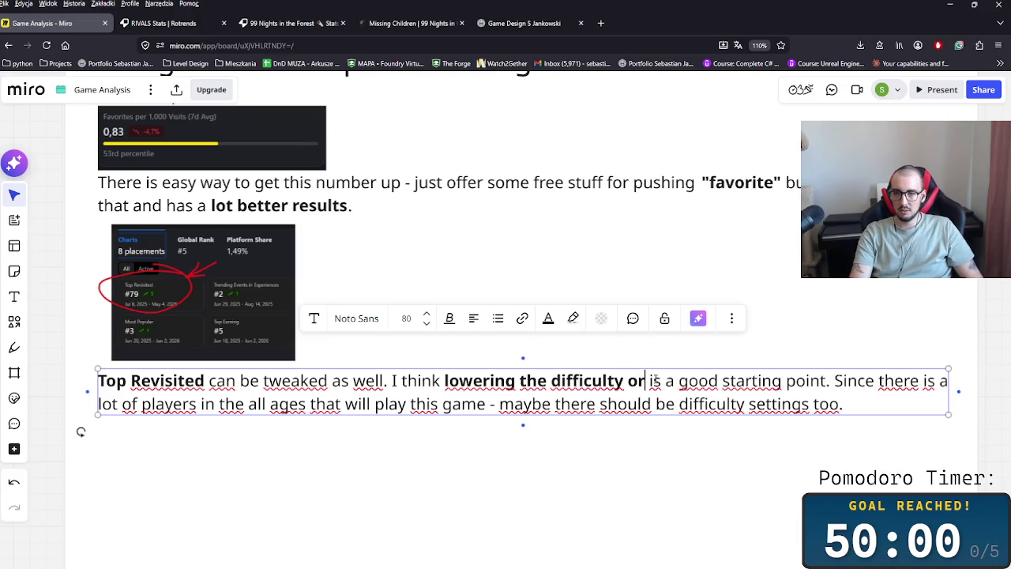
pyautogui.hotkey('shift', 'Left')
pyautogui.hotkey('shift', 'Left')
pyautogui.hotkey('ctrl', 'b')
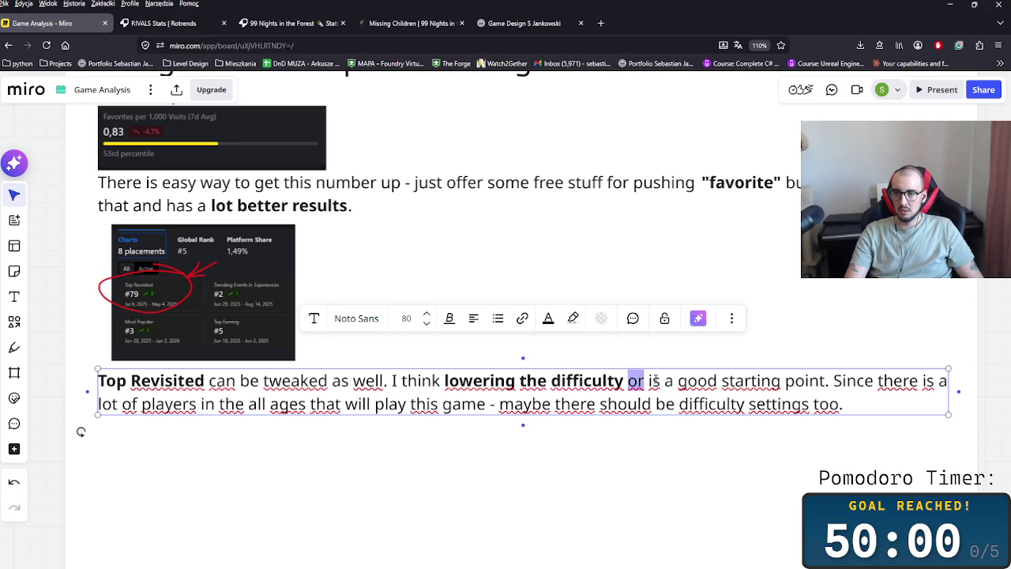
pyautogui.press('BackSpace')
pyautogui.press('BackSpace')
pyautogui.click(455, 486)
# Step: Bold the phrase 'difficulty settings too' at the end of the paragraph
pyautogui.click(468, 409)
pyautogui.click(844, 405)
pyautogui.moveTo(840, 404); pyautogui.dragTo(678, 403)
pyautogui.hotkey('ctrl', 'b')
pyautogui.press('Escape')
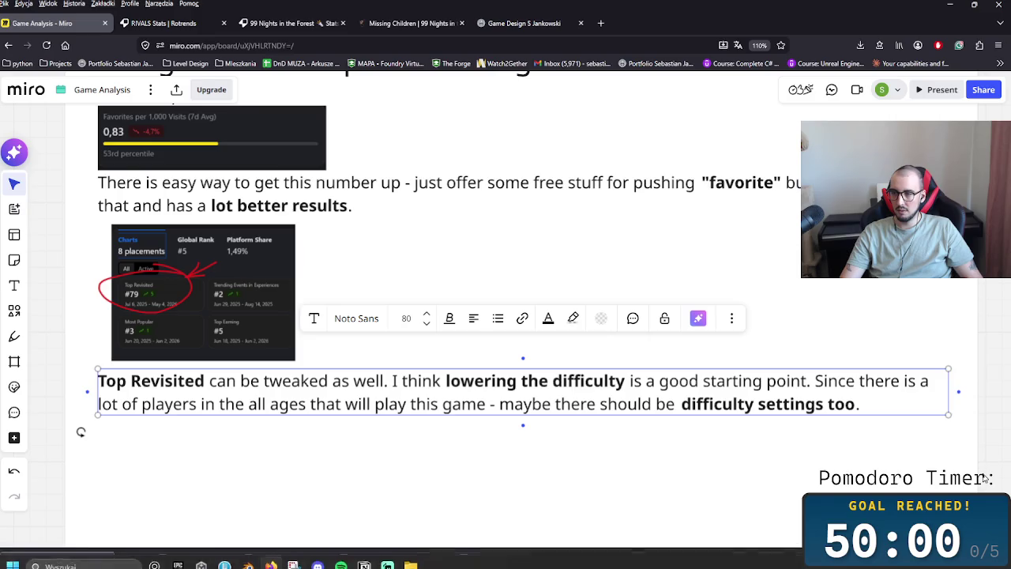
# Step: Zoom out and pan from the Summary frame up to the Inputs frame of the Gameplay Feeling area
pyautogui.scroll(-3, 553, 458)
pyautogui.scroll(-2, 556, 471)
pyautogui.scroll(-2, 556, 472)
pyautogui.scroll(-2, 632, 474)
pyautogui.scroll(-1, 790, 478)
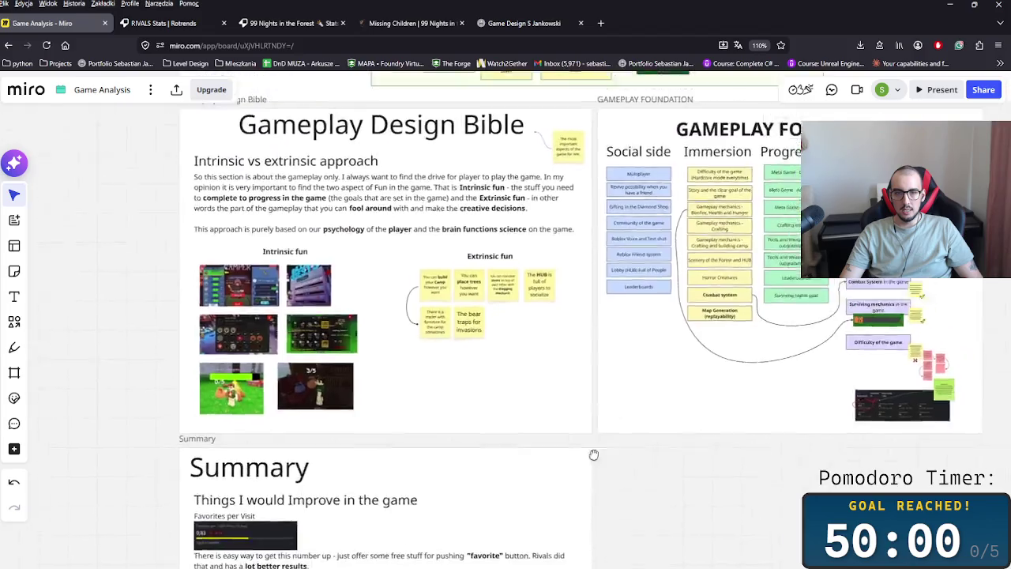
pyautogui.moveTo(812, 477); pyautogui.dragTo(590, 435)
pyautogui.scroll(3, 589, 435)
pyautogui.scroll(-5, 589, 435)
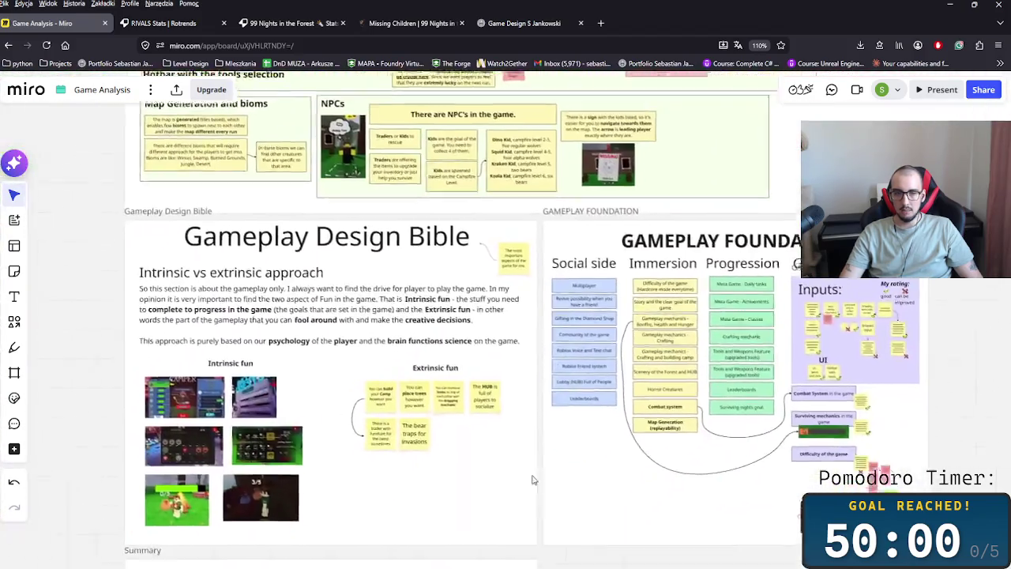
pyautogui.scroll(5, 754, 292)
pyautogui.moveTo(754, 293)
pyautogui.mouseDown()
pyautogui.moveTo(711, 481)
pyautogui.moveTo(458, 404)
pyautogui.mouseUp()
pyautogui.scroll(3, 630, 374)
pyautogui.scroll(2, 544, 332)
pyautogui.moveTo(544, 332); pyautogui.dragTo(519, 463)
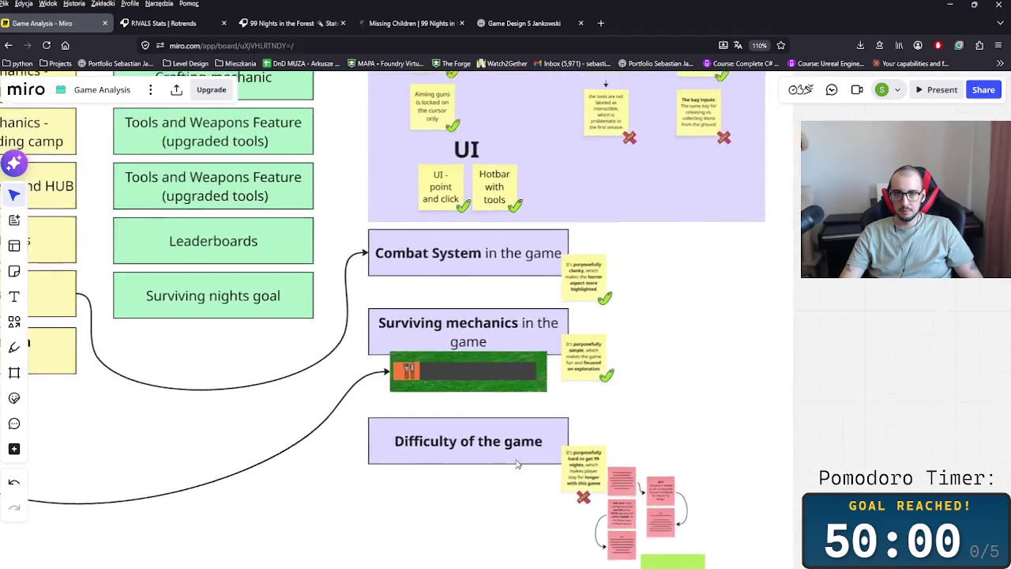
pyautogui.moveTo(553, 237); pyautogui.dragTo(587, 479)
pyautogui.scroll(3, 494, 417)
pyautogui.scroll(1, 494, 417)
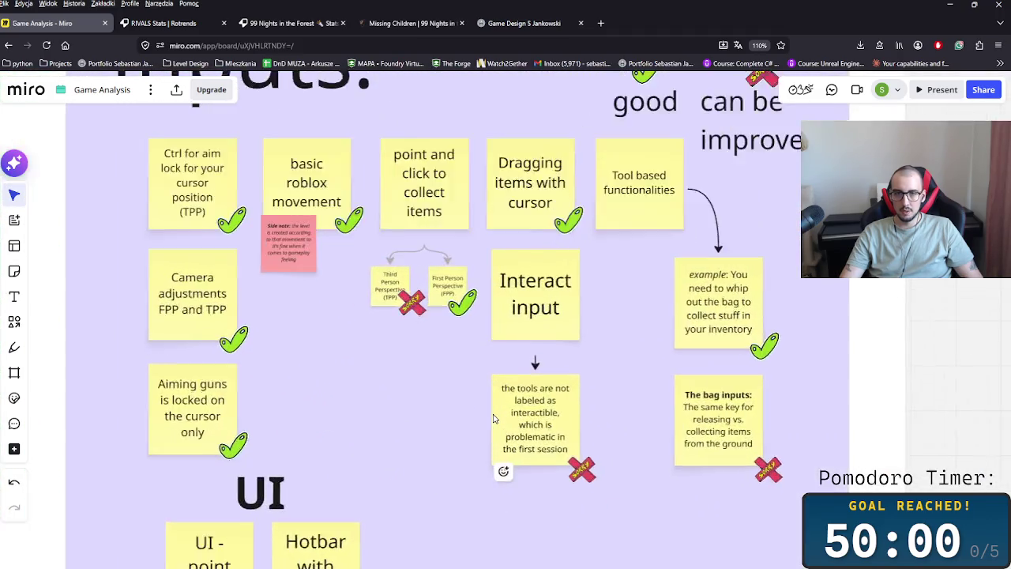
pyautogui.scroll(3, 666, 409)
pyautogui.hscroll(2, 650, 474)
pyautogui.scroll(1, 612, 434)
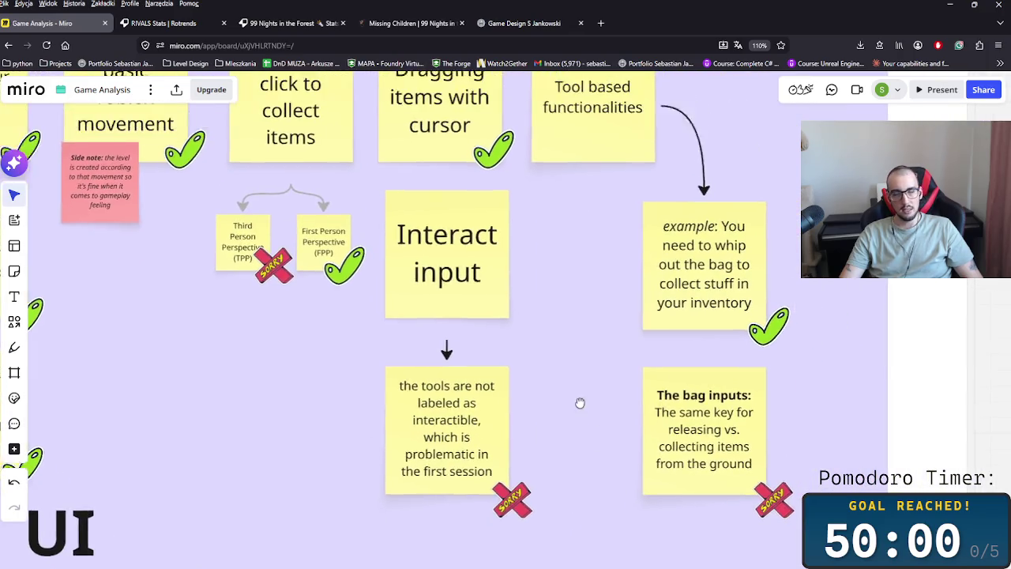
# Step: Select The bag inputs sticky note among the Inputs frame's notes
pyautogui.click(407, 462)
pyautogui.click(455, 224)
pyautogui.click(454, 395)
pyautogui.click(711, 403)
pyautogui.moveTo(470, 212); pyautogui.dragTo(466, 212)
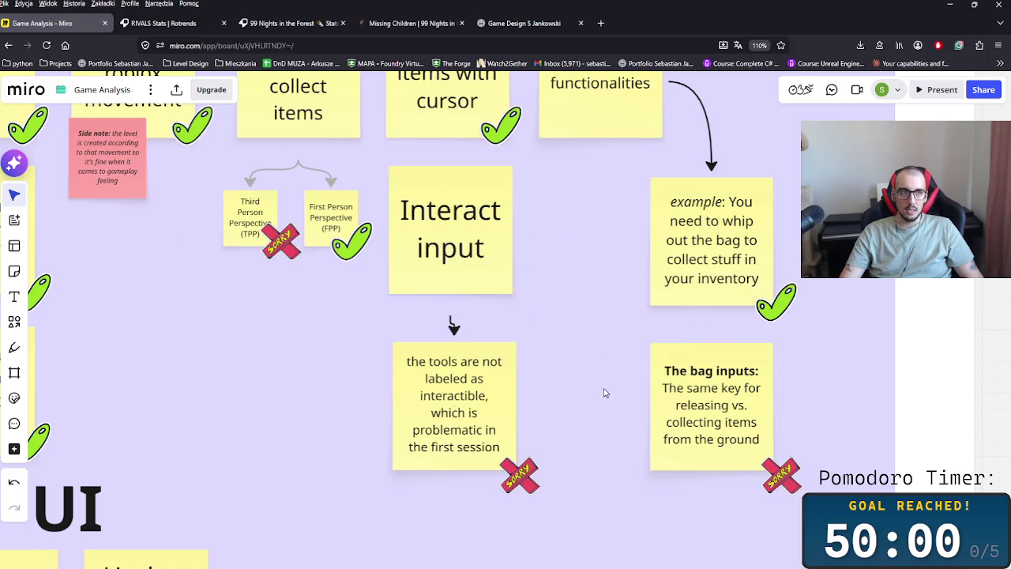
pyautogui.click(474, 255)
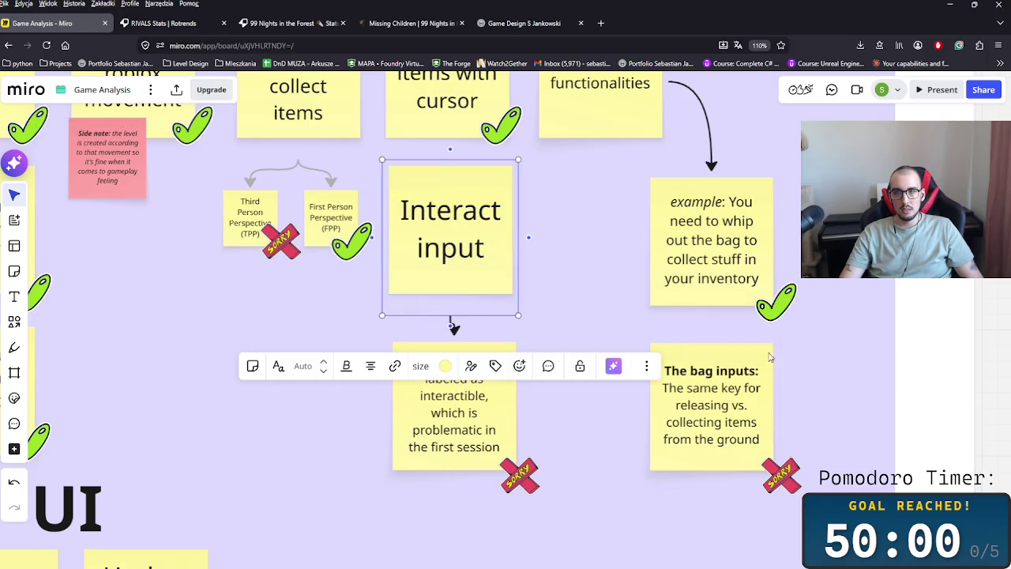
pyautogui.click(763, 449)
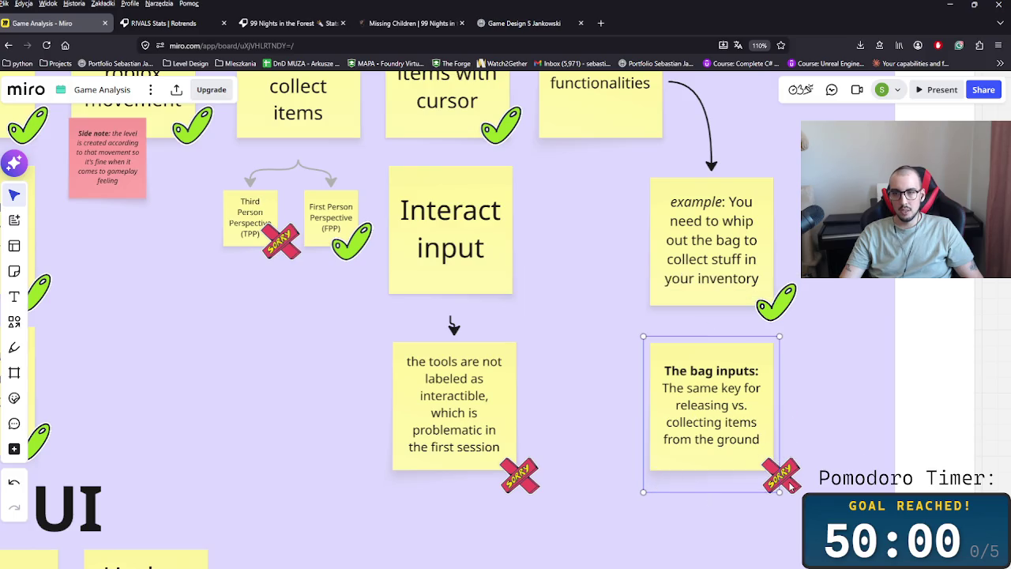
pyautogui.scroll(-2, 545, 446)
pyautogui.scroll(-2, 546, 447)
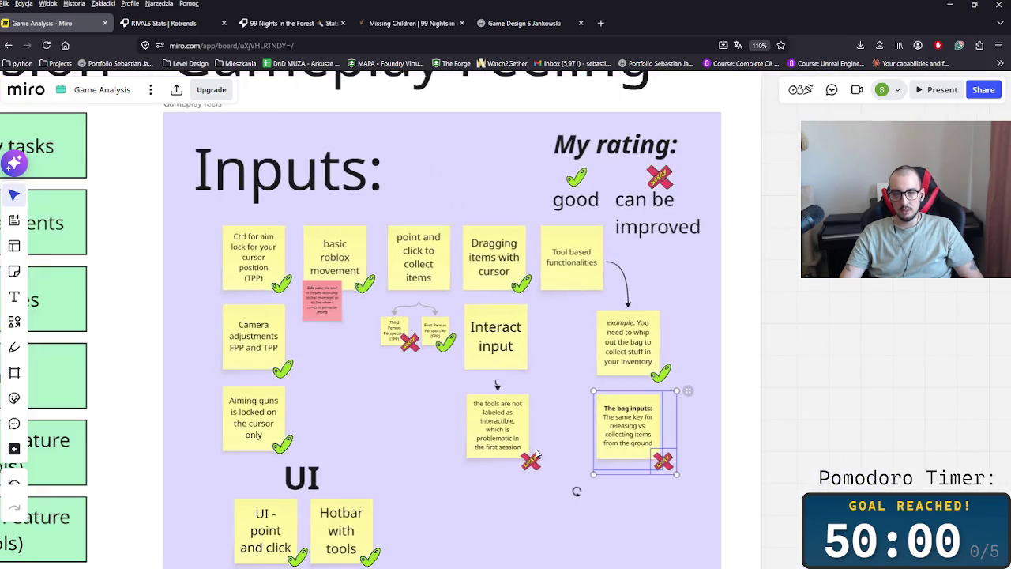
# Step: Paste The bag inputs sticky note into the Summary frame below the text
pyautogui.scroll(-1, 545, 446)
pyautogui.scroll(-2, 336, 449)
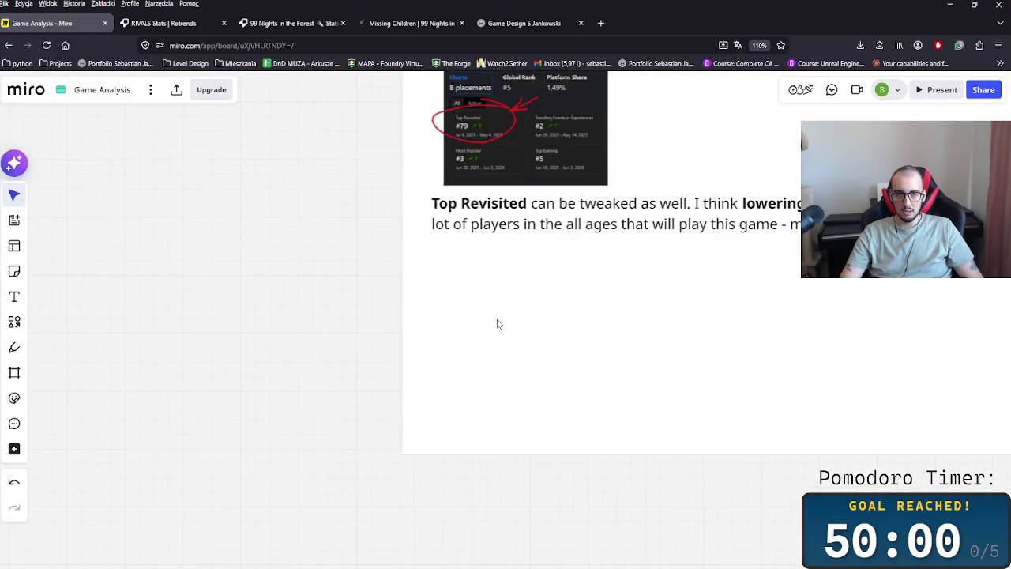
pyautogui.hotkey('ctrl', 'v')
pyautogui.scroll(3, 478, 339)
pyautogui.moveTo(429, 411); pyautogui.dragTo(549, 521)
pyautogui.scroll(-3, 549, 521)
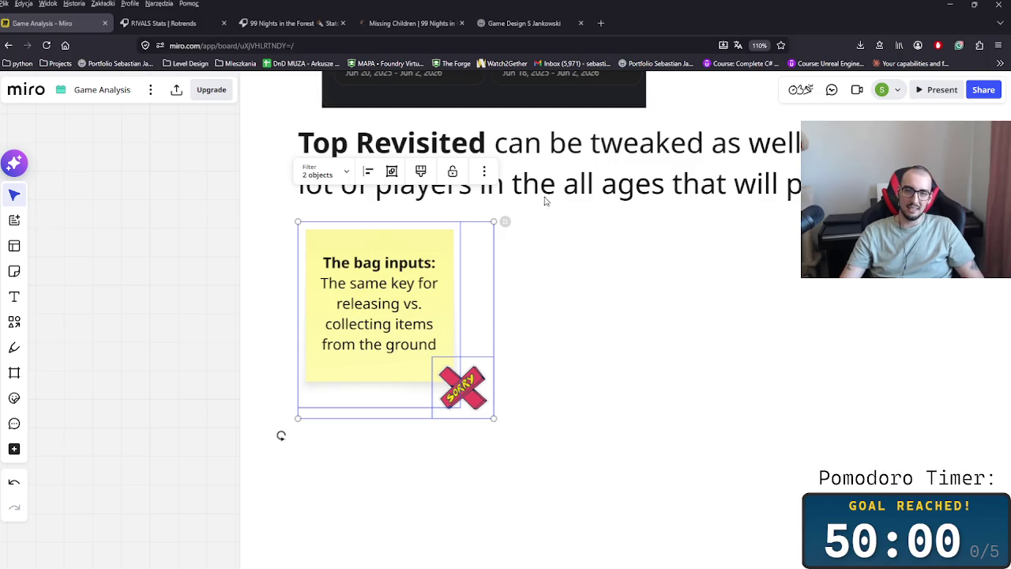
# Step: Duplicate the Top Revisited paragraph and align the copy beneath the pasted note
pyautogui.hscroll(3, 544, 396)
pyautogui.scroll(1, 544, 395)
pyautogui.scroll(-2, 544, 396)
pyautogui.scroll(-2, 517, 400)
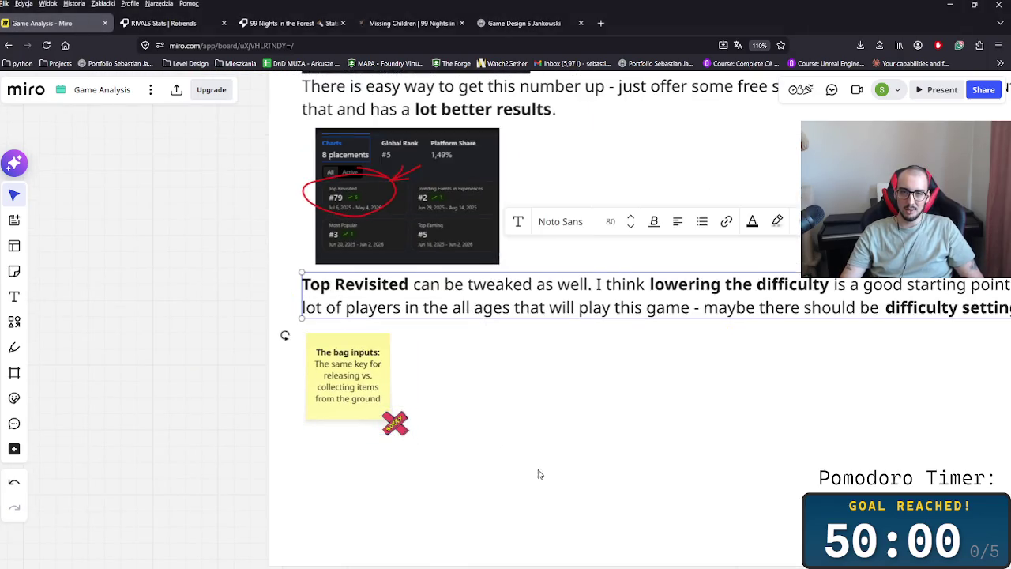
pyautogui.scroll(-3, 540, 474)
pyautogui.hotkey('ctrl', 'v')
pyautogui.moveTo(422, 329); pyautogui.dragTo(652, 298)
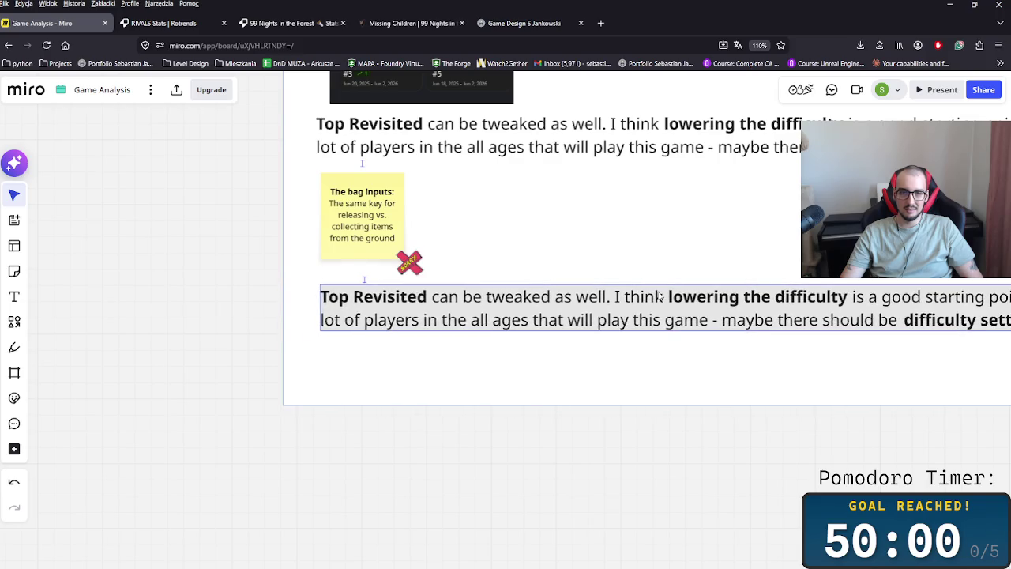
pyautogui.hscroll(3, 652, 297)
pyautogui.hscroll(3, 445, 290)
pyautogui.scroll(-2, 380, 291)
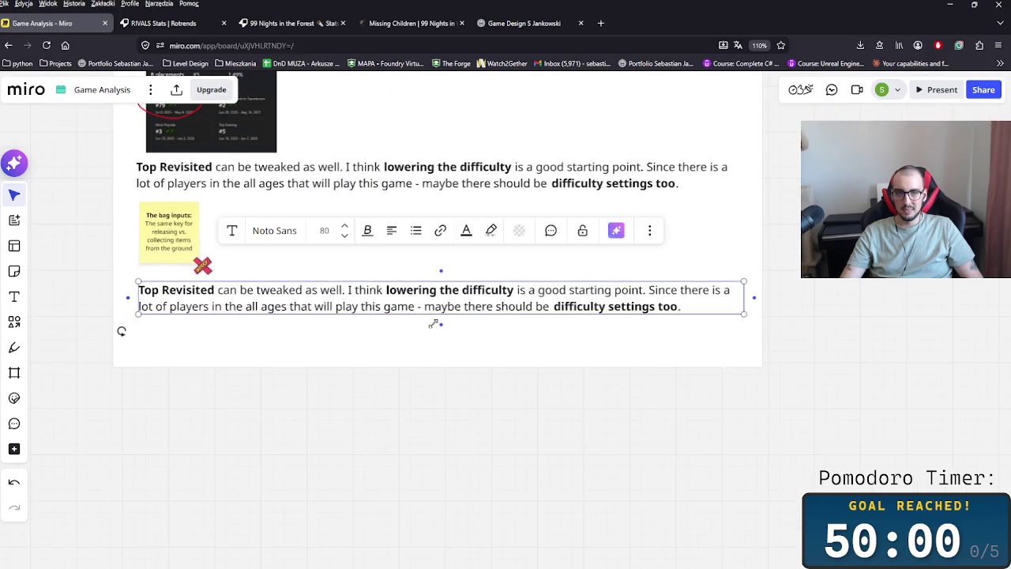
pyautogui.moveTo(351, 308); pyautogui.dragTo(358, 308)
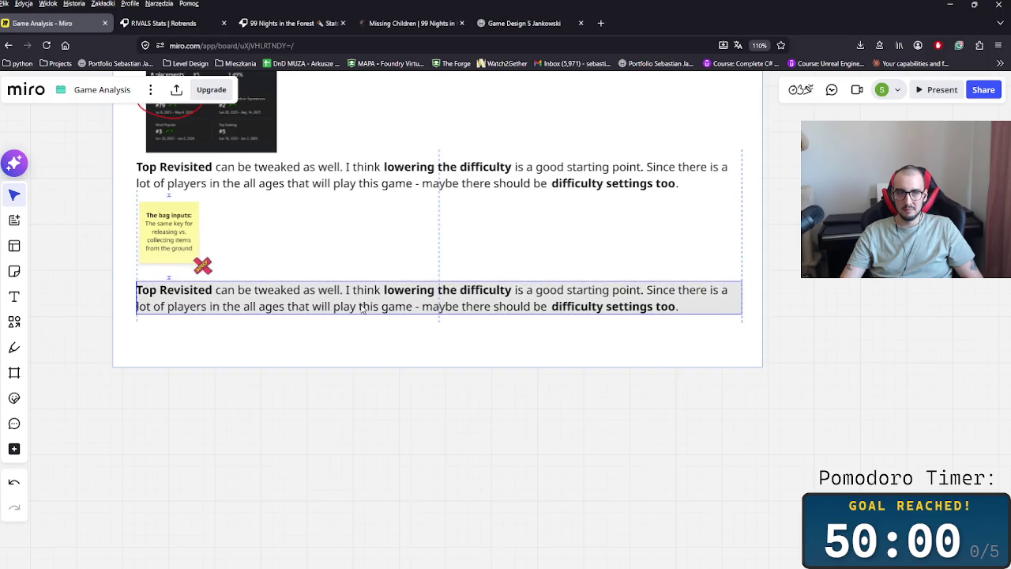
# Step: Rewrite the copied paragraph: collection inputs need different settings, maybe an openable bag UI for items
pyautogui.doubleClick(368, 307)
pyautogui.hotkey('ctrl', 'a')
pyautogui.write('The')
pyautogui.press('BackSpace')
pyautogui.press('BackSpace')
pyautogui.press('BackSpace')
pyautogui.write('The cool')
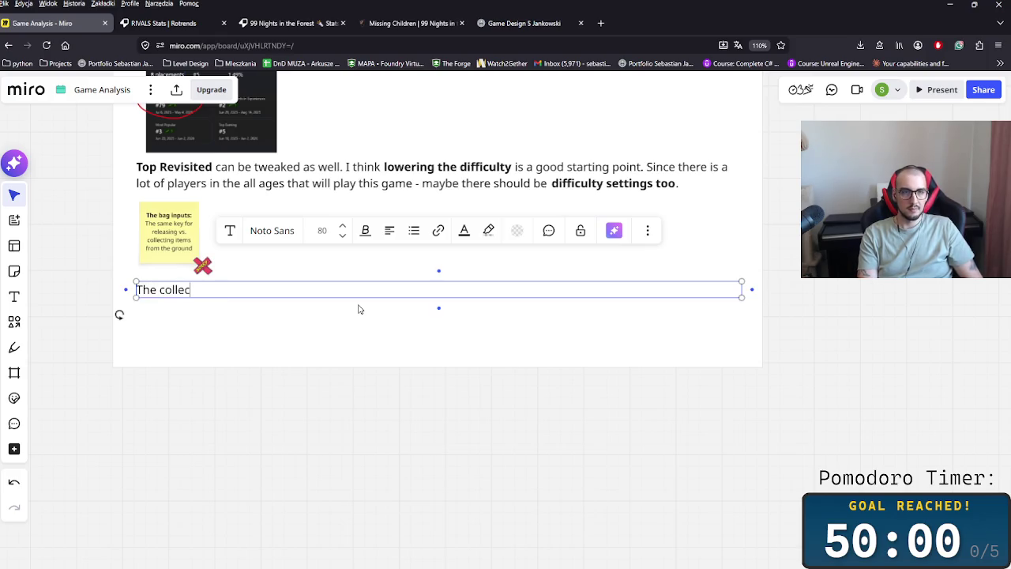
pyautogui.write('n inp')
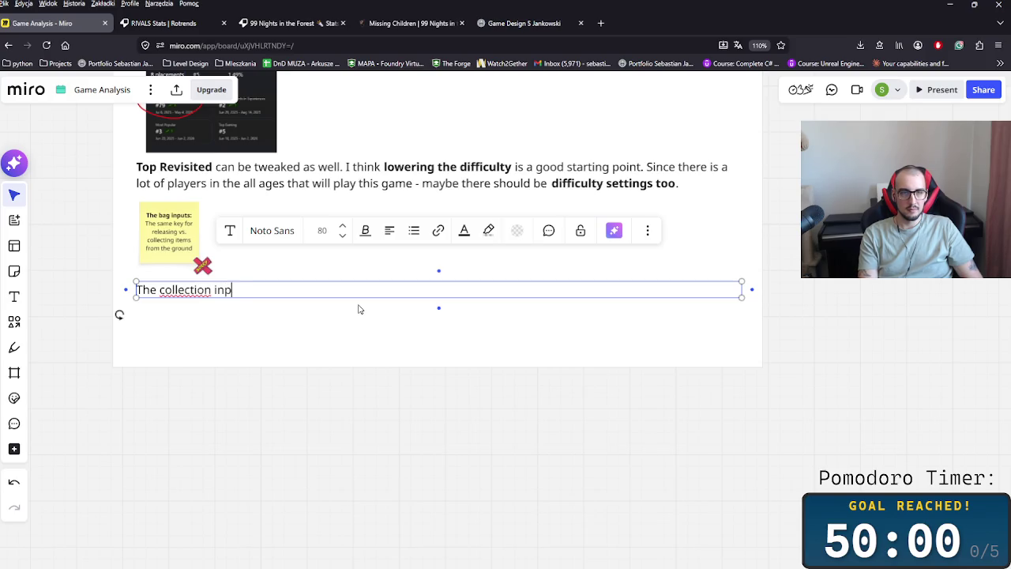
pyautogui.write('ga')
pyautogui.press('BackSpace')
pyautogui.press('BackSpace')
pyautogui.press('BackSpace')
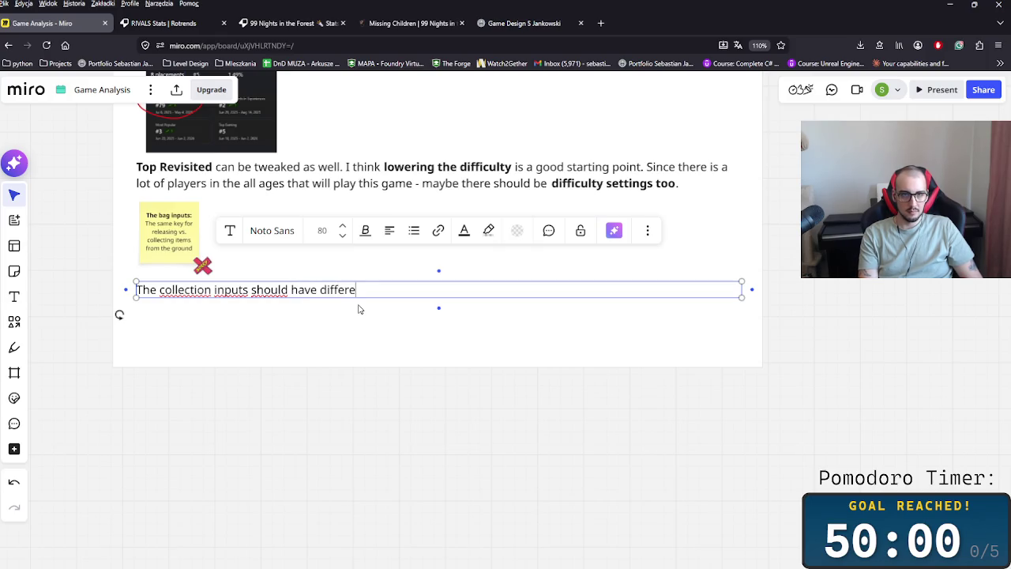
pyautogui.write('nt settings.')
pyautogui.write(' Ma')
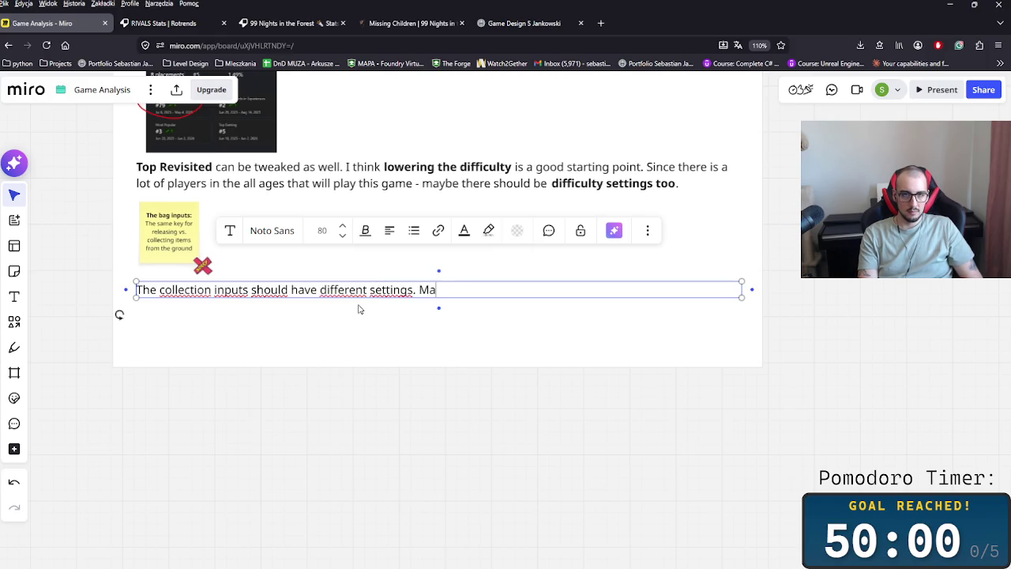
pyautogui.write('ybe the ba')
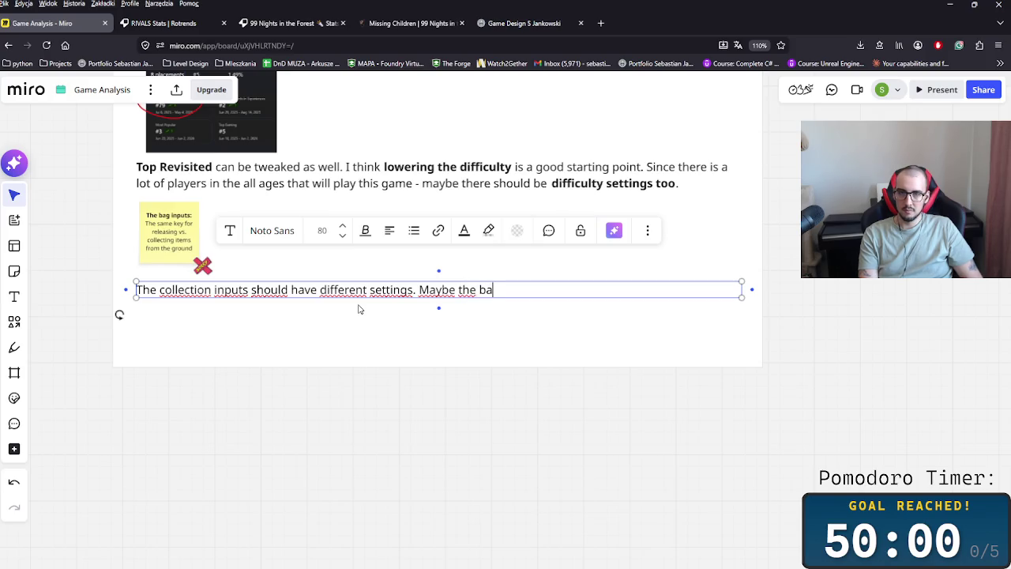
pyautogui.write('g should be open')
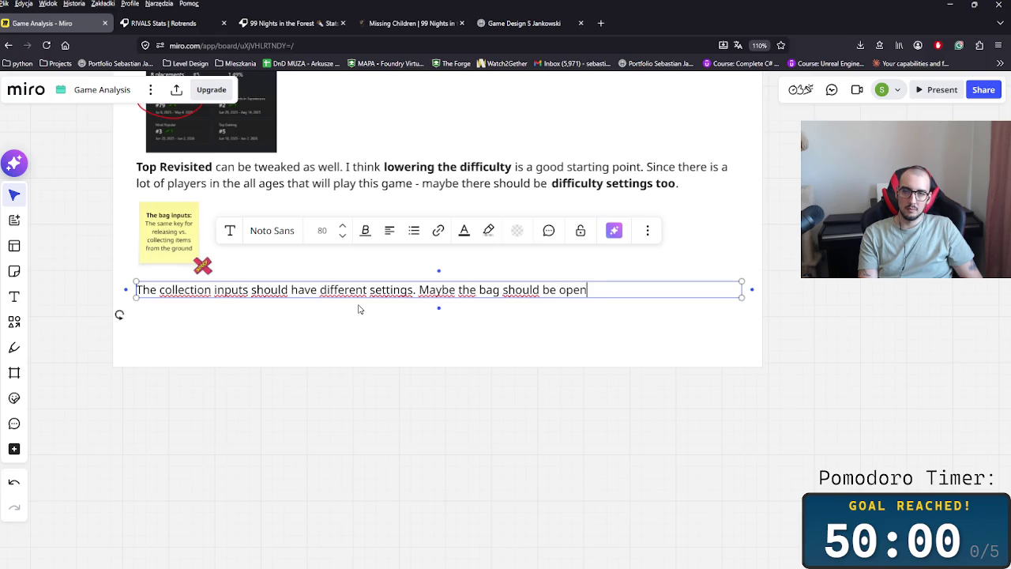
pyautogui.write('able with the propert')
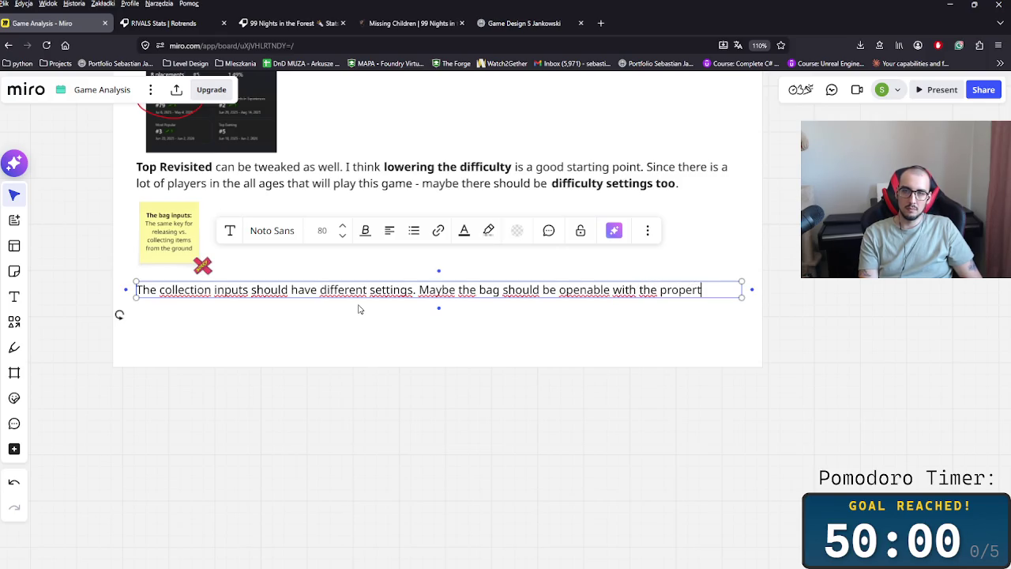
pyautogui.press('BackSpace')
pyautogui.write('UI ')
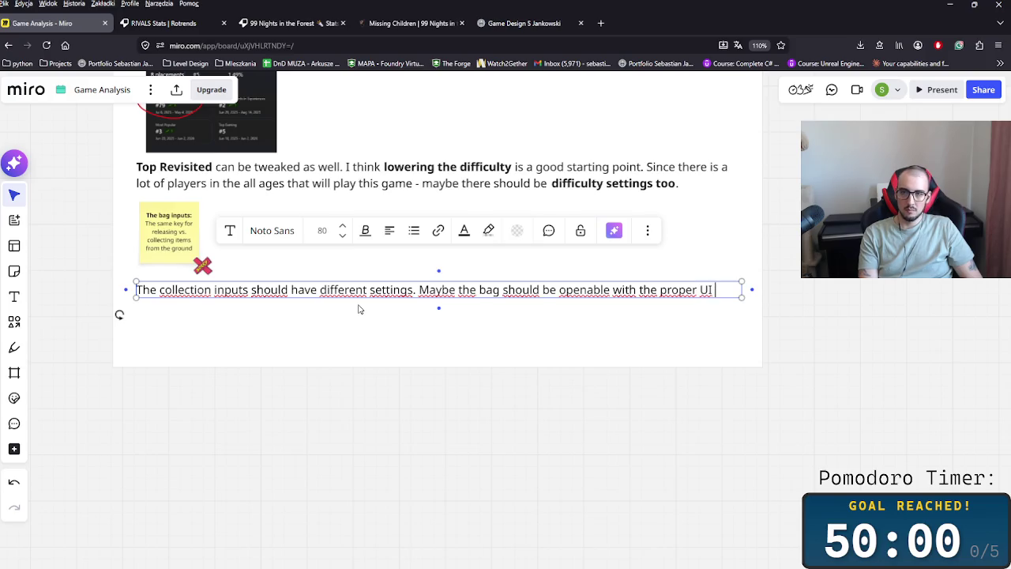
pyautogui.write(", so it's cleare")
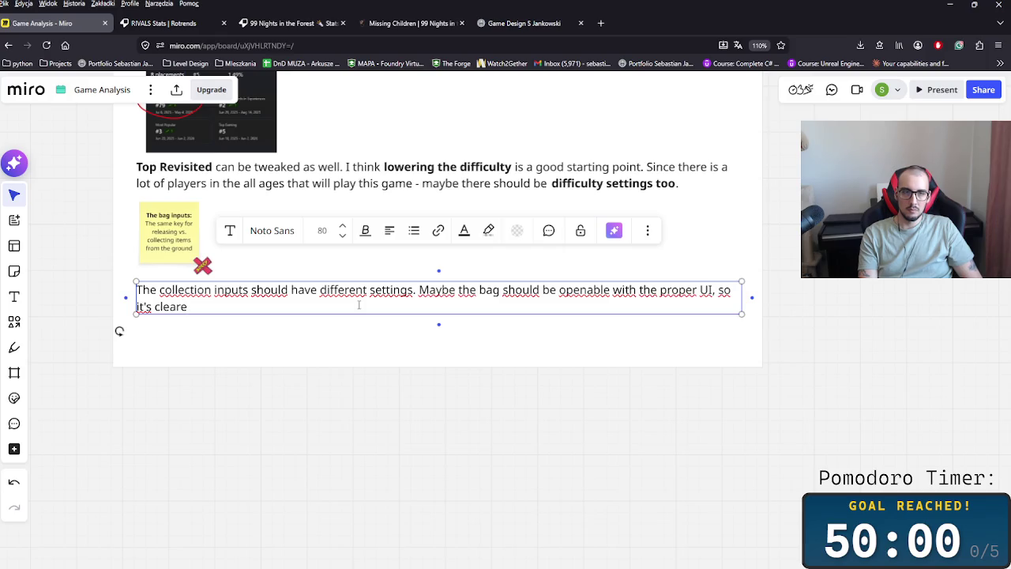
pyautogui.write('r for the player how to manipult')
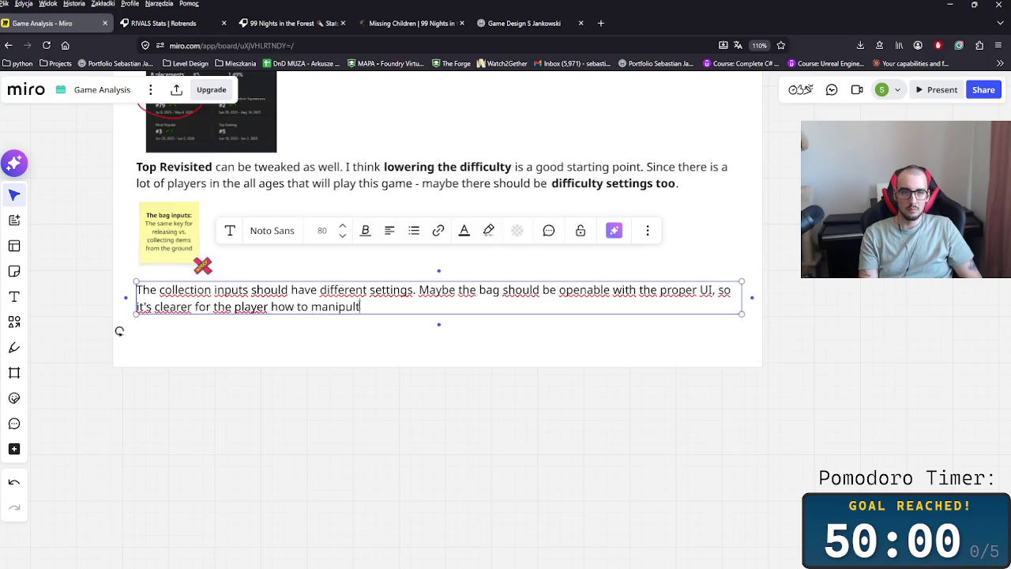
pyautogui.write('yhe')
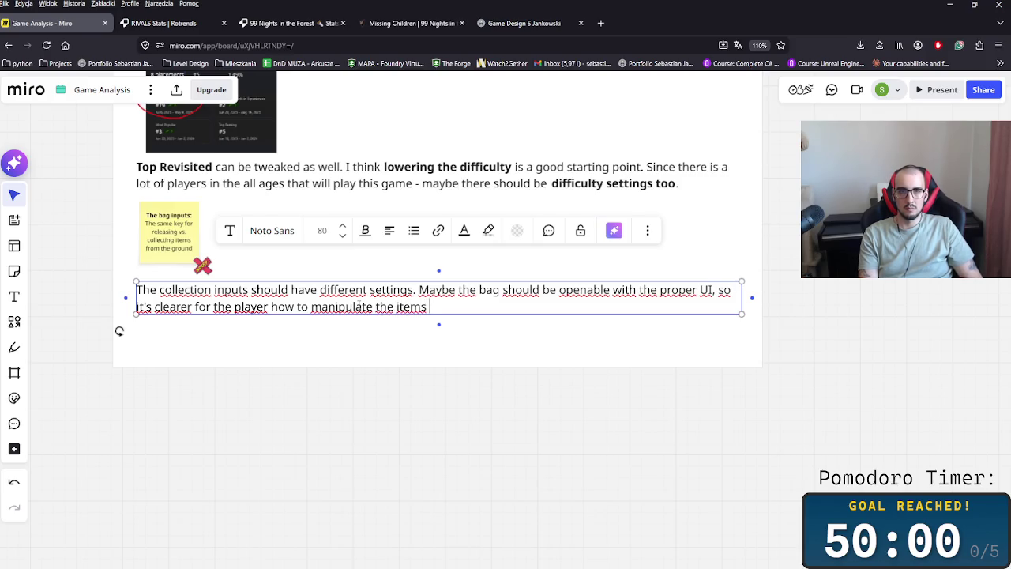
pyautogui.write('you ')
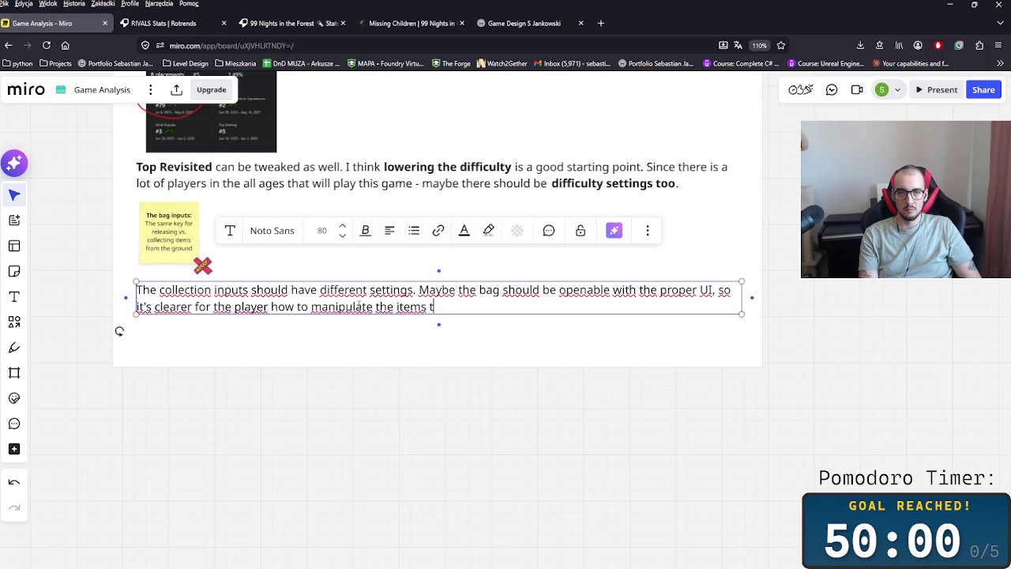
pyautogui.write('.')
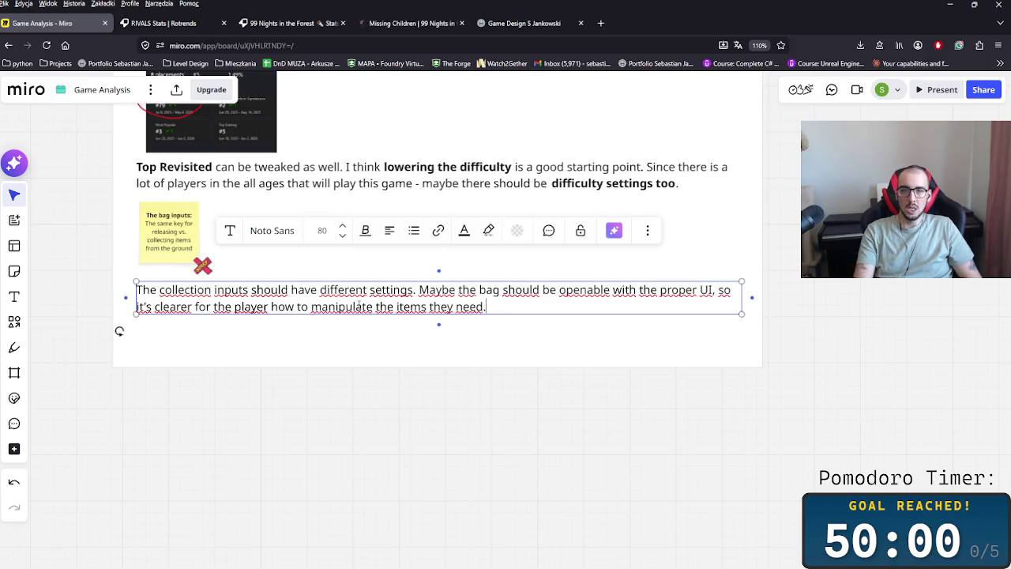
# Step: Bold the keywords UI, clearer, items and collection inputs in the bag paragraph
pyautogui.doubleClick(702, 290)
pyautogui.hotkey('ctrl', 'b')
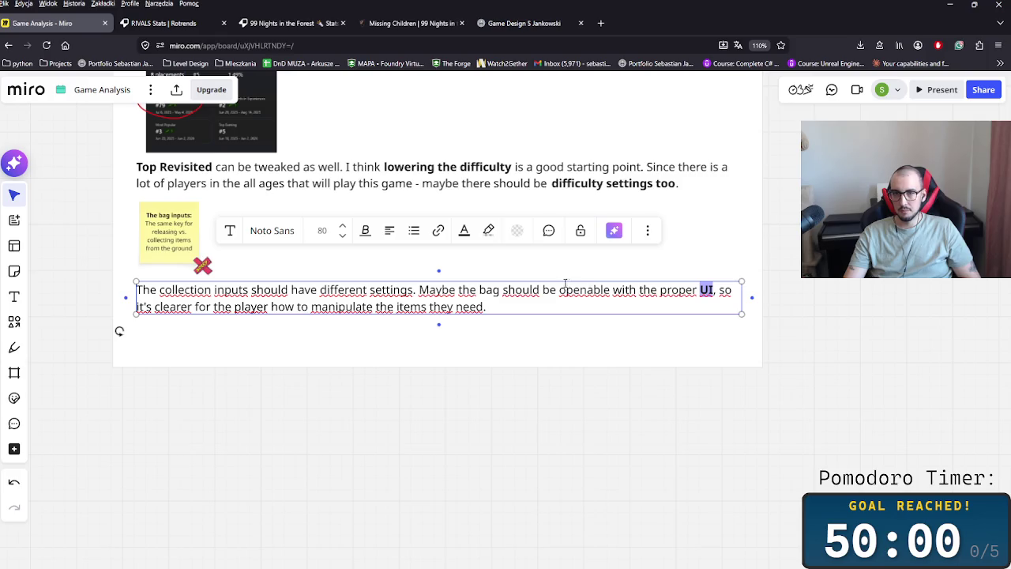
pyautogui.click(479, 290)
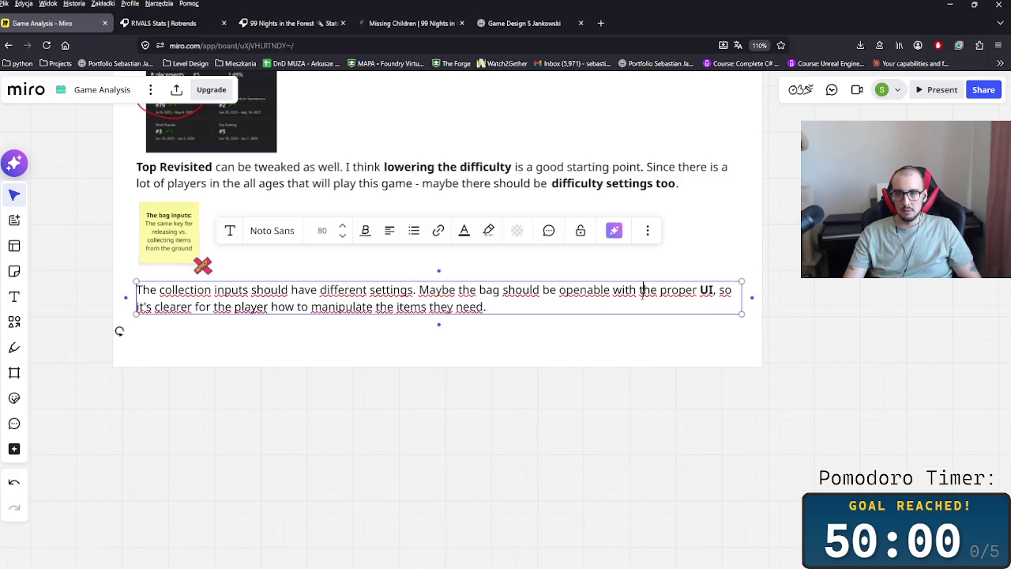
pyautogui.moveTo(153, 307); pyautogui.dragTo(251, 307)
pyautogui.click(174, 307)
pyautogui.doubleClick(174, 307)
pyautogui.hotkey('ctrl', 'b')
pyautogui.click(354, 306)
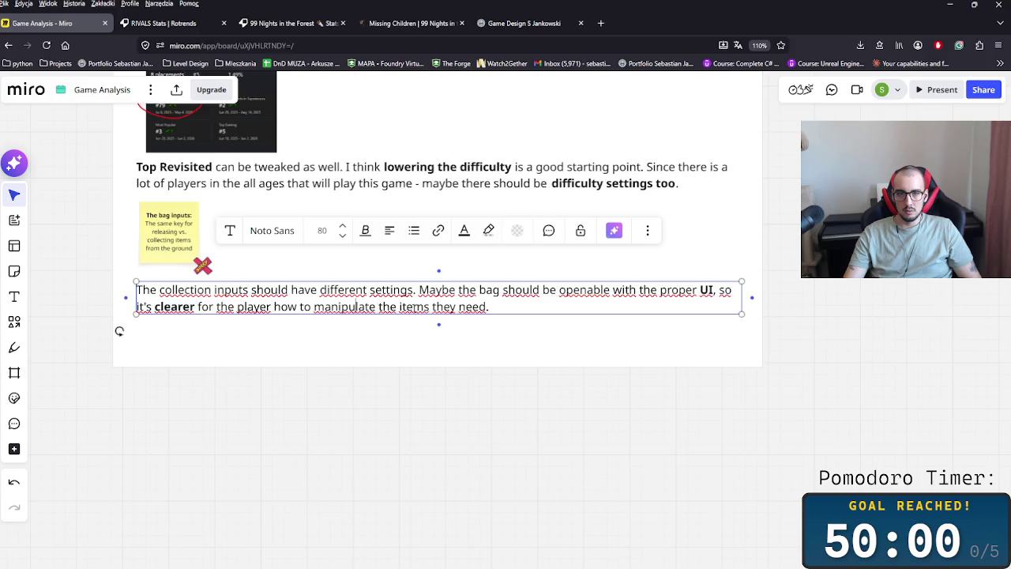
pyautogui.moveTo(401, 307); pyautogui.dragTo(435, 307)
pyautogui.hotkey('ctrl', 'b')
pyautogui.click(311, 289)
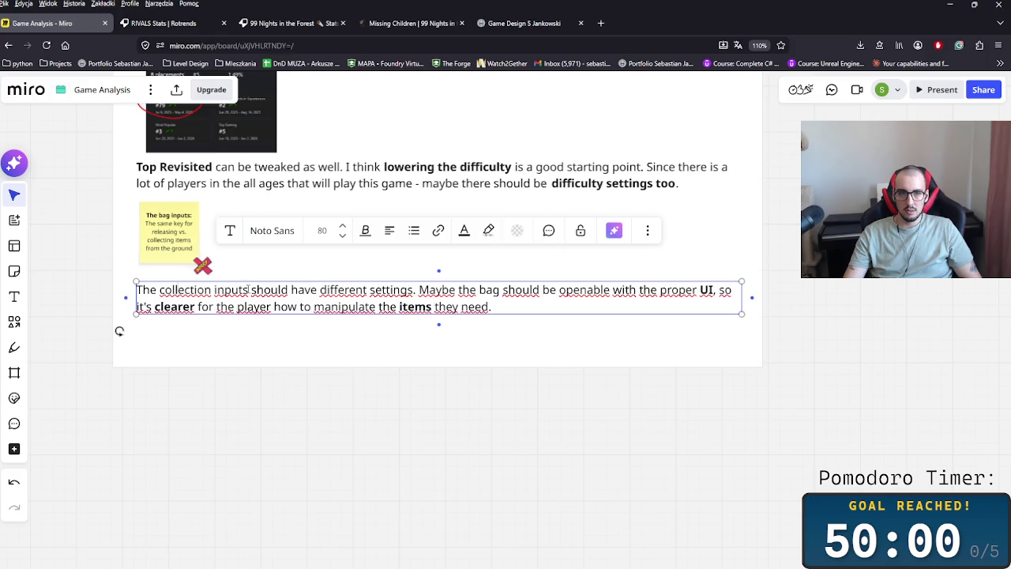
pyautogui.moveTo(249, 289); pyautogui.dragTo(156, 290)
pyautogui.hotkey('ctrl', 'b')
# Step: Append a sentence that item collection could be based on collisions rather than interactible inputs
pyautogui.click(553, 306)
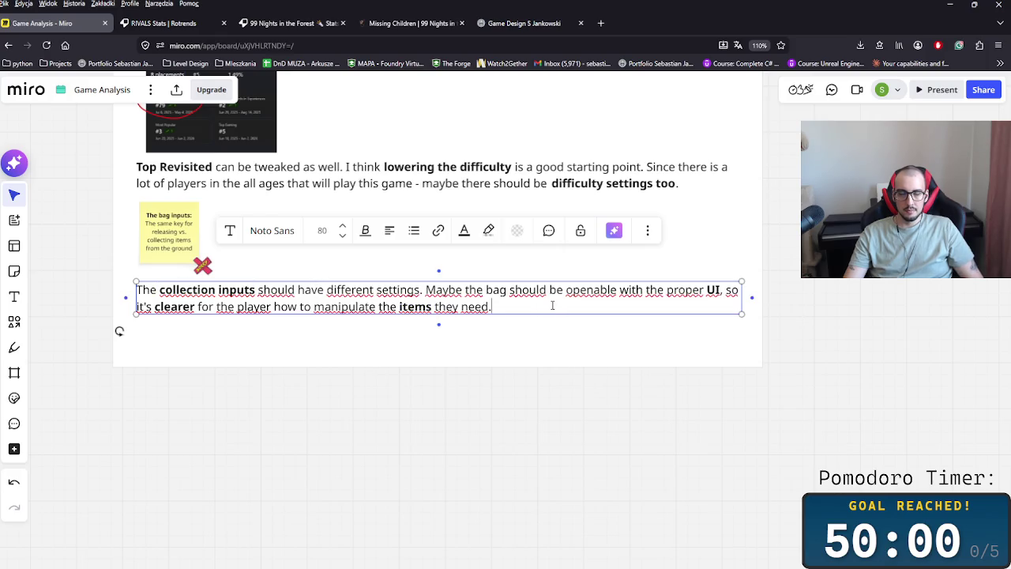
pyautogui.write('The collection of the items as well ')
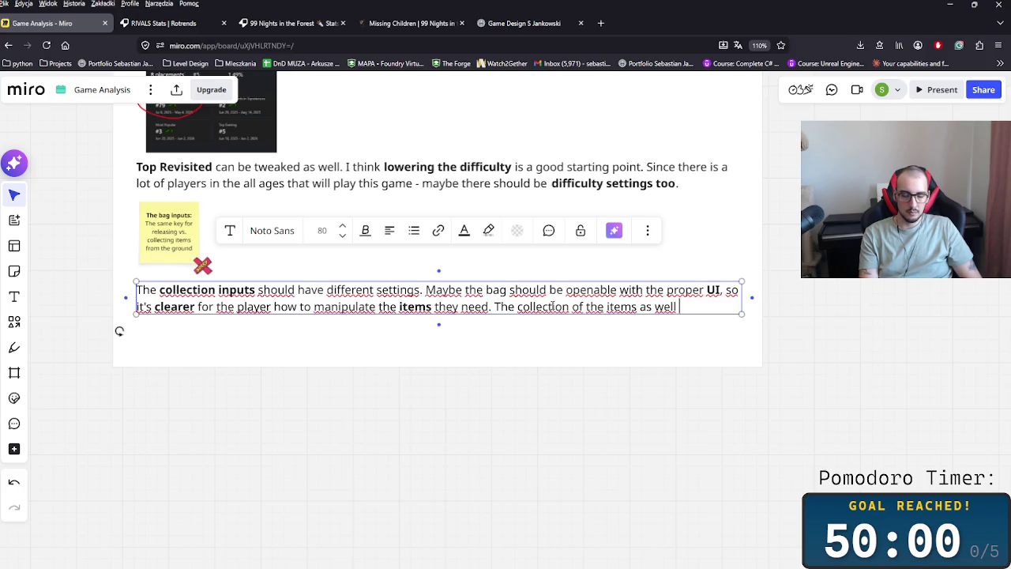
pyautogui.write('could be based on collisio')
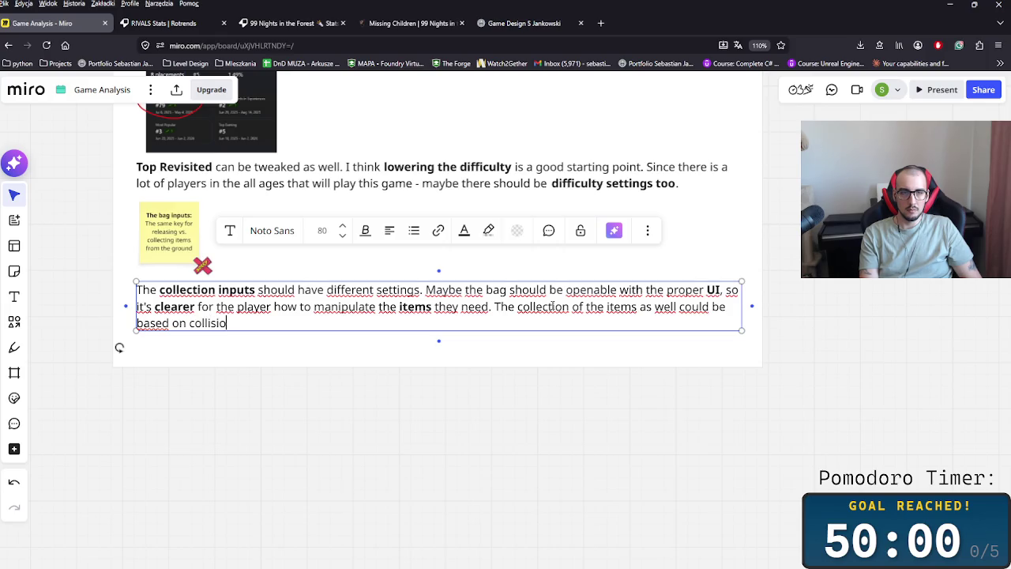
pyautogui.press('BackSpace')
pyautogui.press('BackSpace')
pyautogui.write('ollsi')
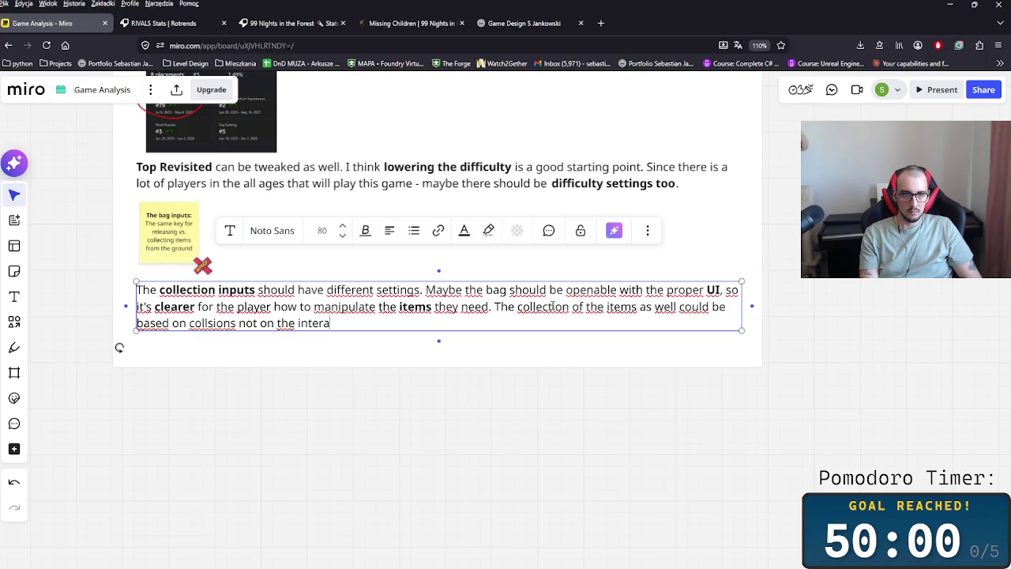
pyautogui.press('BackSpace')
pyautogui.write('ble inputs.')
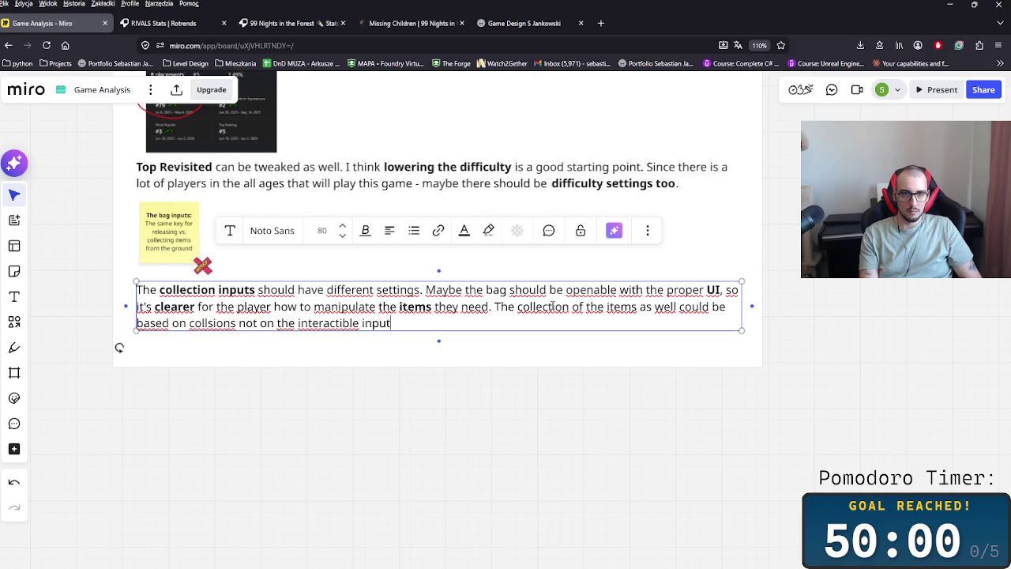
pyautogui.click(549, 397)
pyautogui.scroll(-1, 544, 397)
# Step: Paste a copy of the sticky note about unlabeled interactible tools into the Summary frame
pyautogui.scroll(-3, 550, 372)
pyautogui.scroll(-5, 535, 345)
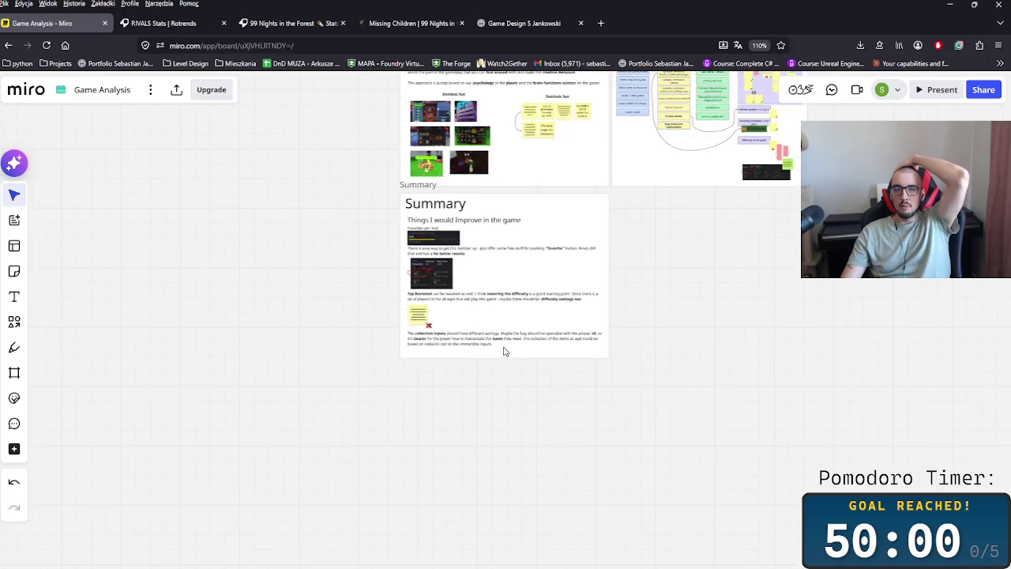
pyautogui.scroll(3, 503, 350)
pyautogui.scroll(3, 832, 375)
pyautogui.scroll(2, 693, 355)
pyautogui.scroll(3, 693, 355)
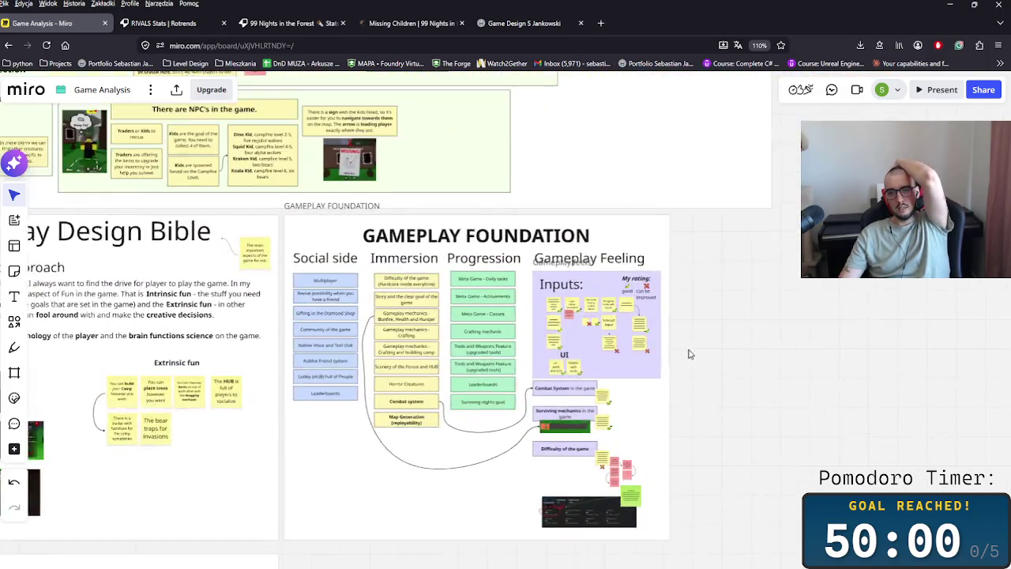
pyautogui.scroll(3, 684, 340)
pyautogui.scroll(1, 653, 429)
pyautogui.scroll(-3, 653, 428)
pyautogui.scroll(-2, 693, 393)
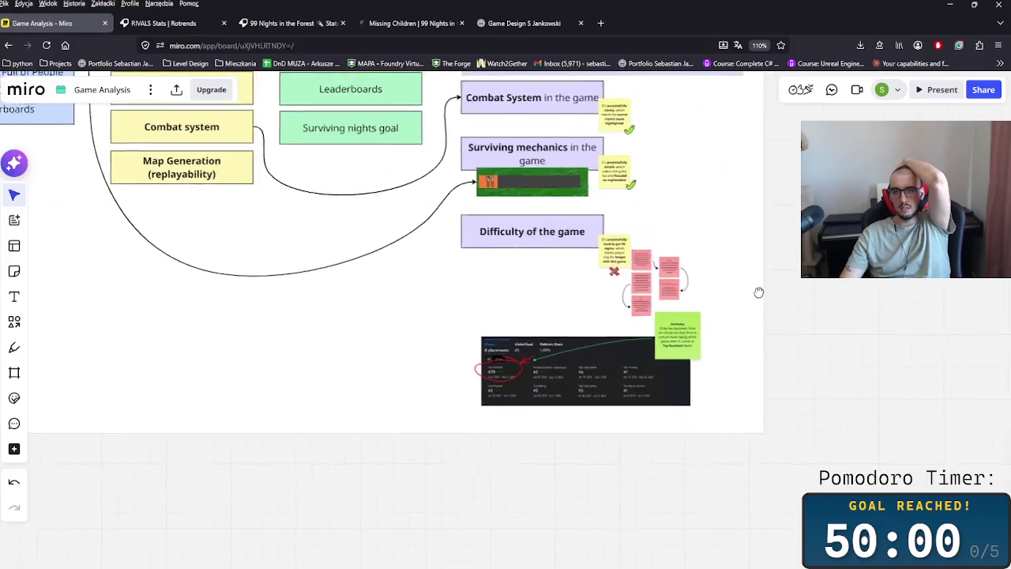
pyautogui.scroll(3, 759, 261)
pyautogui.scroll(3, 680, 420)
pyautogui.scroll(2, 679, 422)
pyautogui.hscroll(-3, 593, 427)
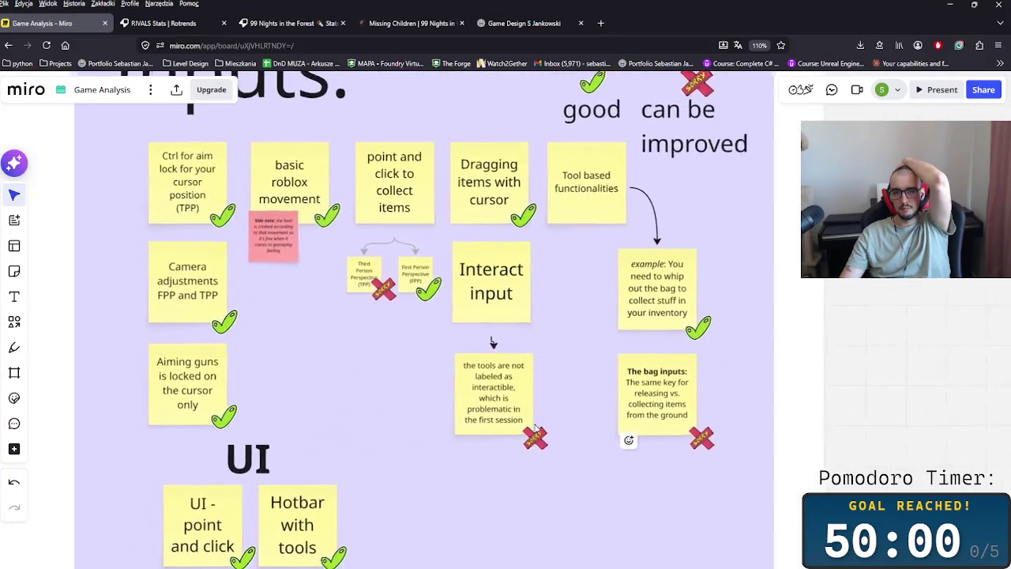
pyautogui.scroll(1, 496, 440)
pyautogui.scroll(-2, 496, 440)
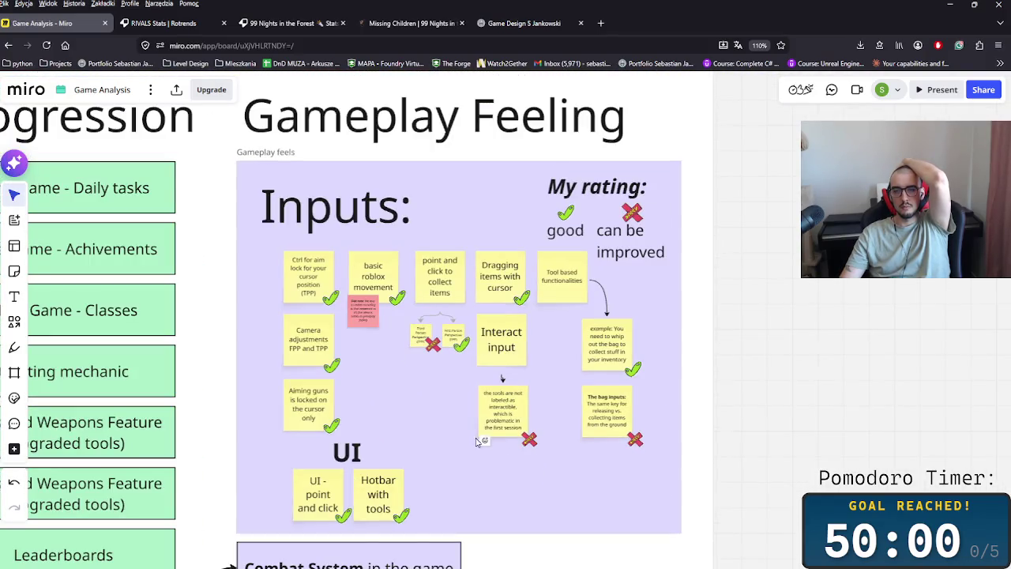
pyautogui.scroll(-2, 489, 442)
pyautogui.scroll(-5, 476, 322)
pyautogui.hscroll(-5, 476, 322)
pyautogui.scroll(5, 476, 323)
pyautogui.scroll(-3, 573, 292)
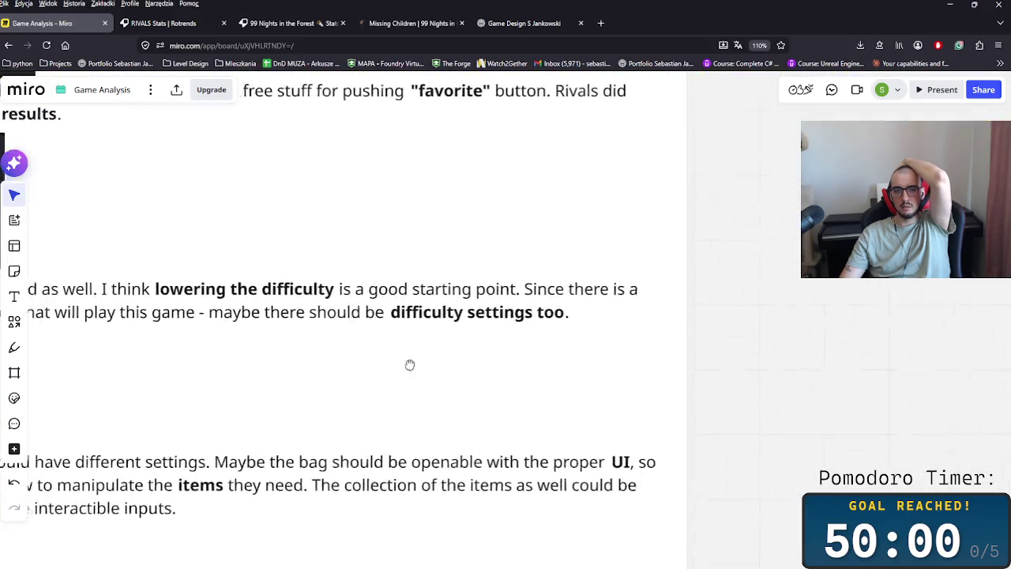
pyautogui.scroll(-2, 390, 382)
pyautogui.hscroll(-4, 391, 382)
pyautogui.click(521, 396)
pyautogui.scroll(10, 591, 217)
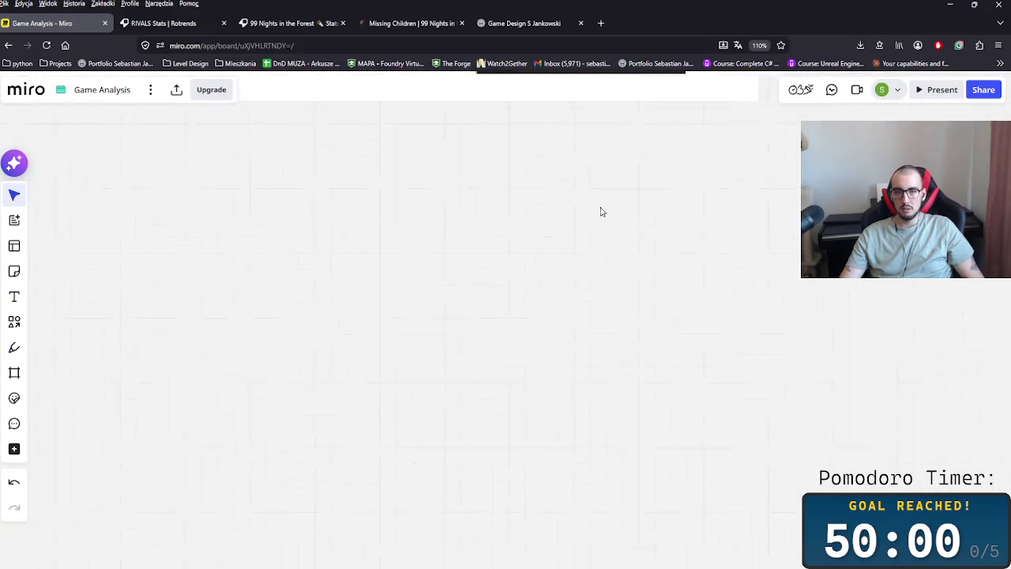
pyautogui.hscroll(-5, 580, 422)
pyautogui.scroll(2, 553, 332)
pyautogui.scroll(5, 545, 301)
pyautogui.moveTo(655, 308); pyautogui.dragTo(565, 212)
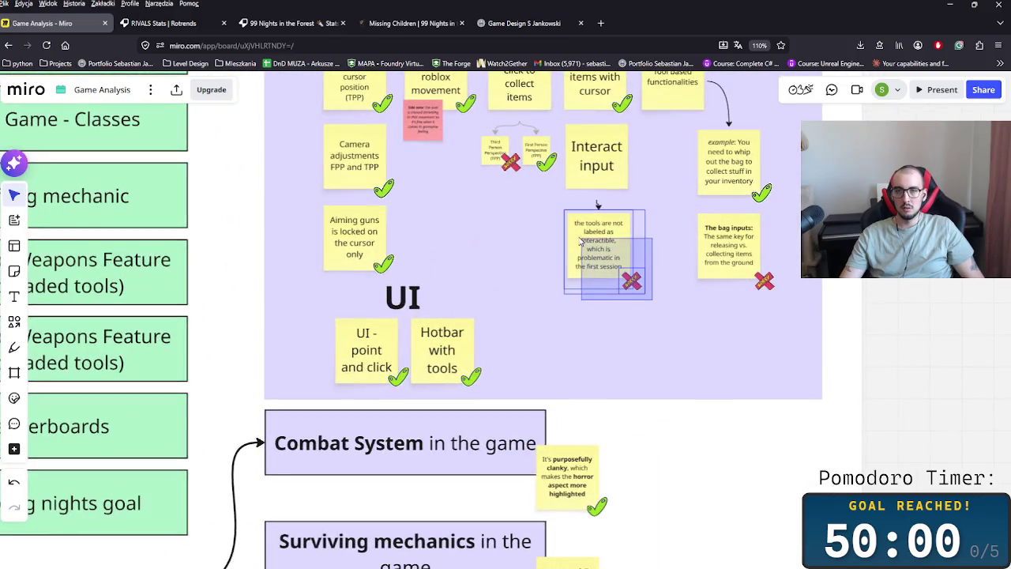
pyautogui.scroll(-4, 548, 339)
pyautogui.scroll(-5, 453, 399)
pyautogui.scroll(-10, 538, 253)
pyautogui.hscroll(-5, 537, 253)
pyautogui.scroll(5, 474, 332)
pyautogui.scroll(-3, 443, 363)
pyautogui.hotkey('ctrl', 'v')
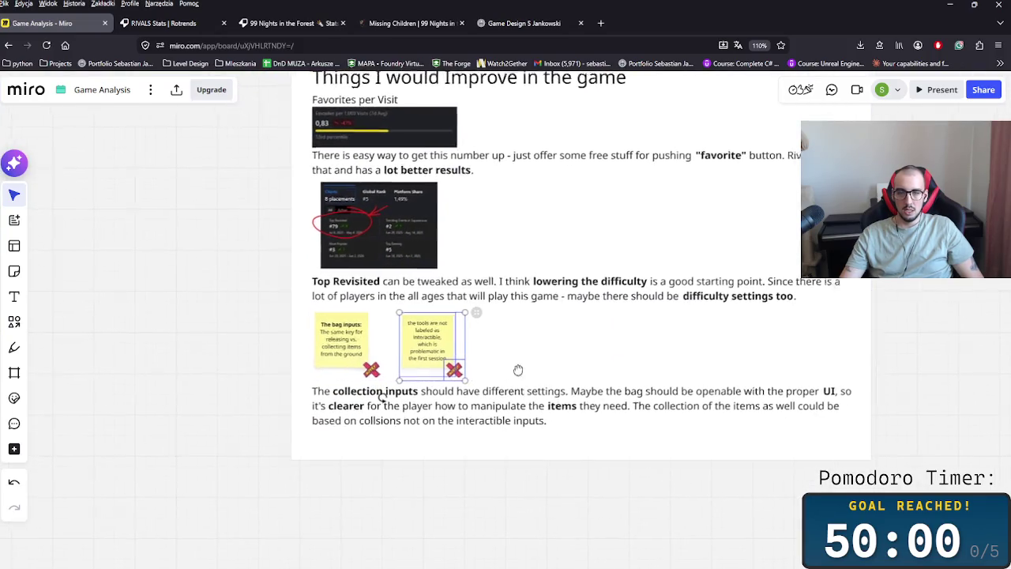
# Step: Position the pasted tools note beside The bag inputs note
pyautogui.scroll(2, 485, 361)
pyautogui.click(484, 361)
pyautogui.moveTo(484, 361); pyautogui.dragTo(488, 341)
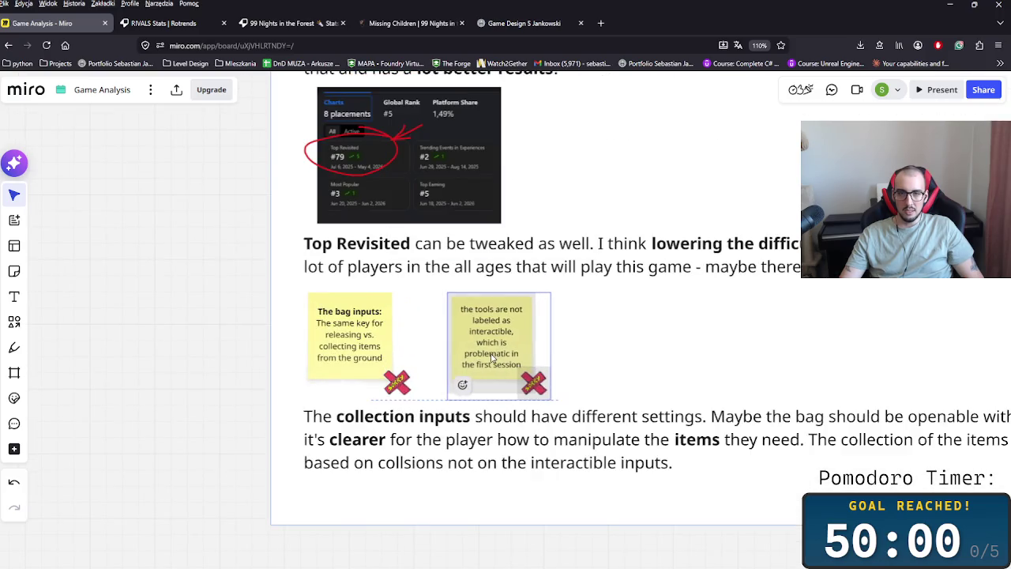
pyautogui.doubleClick(490, 331)
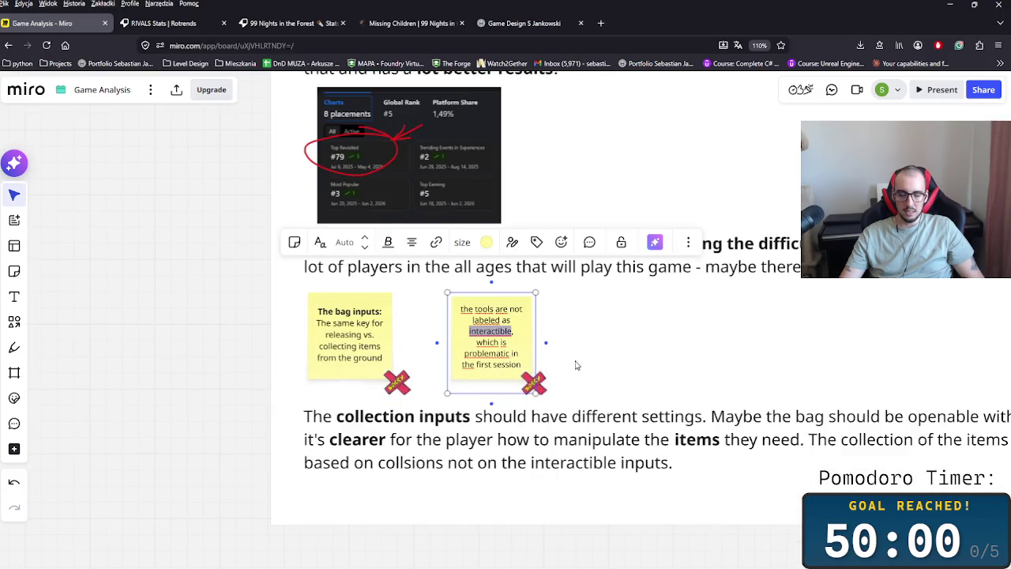
pyautogui.click(685, 380)
# Step: Move the tools note with its X sticker below the paragraph and extend the frame downward
pyautogui.hscroll(4, 553, 387)
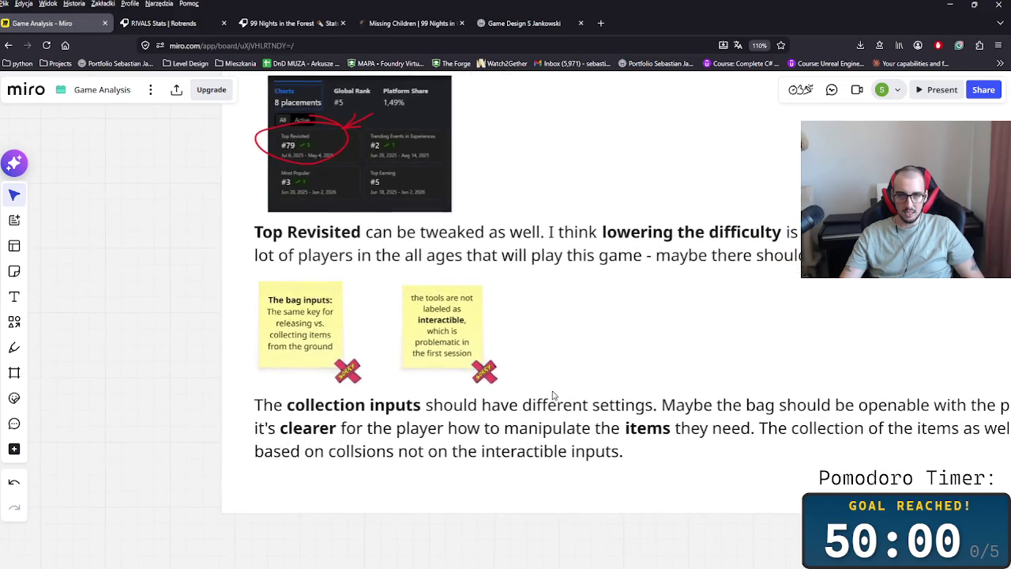
pyautogui.moveTo(468, 340)
pyautogui.mouseDown()
pyautogui.moveTo(399, 289)
pyautogui.moveTo(258, 491)
pyautogui.mouseUp()
pyautogui.scroll(-5, 485, 451)
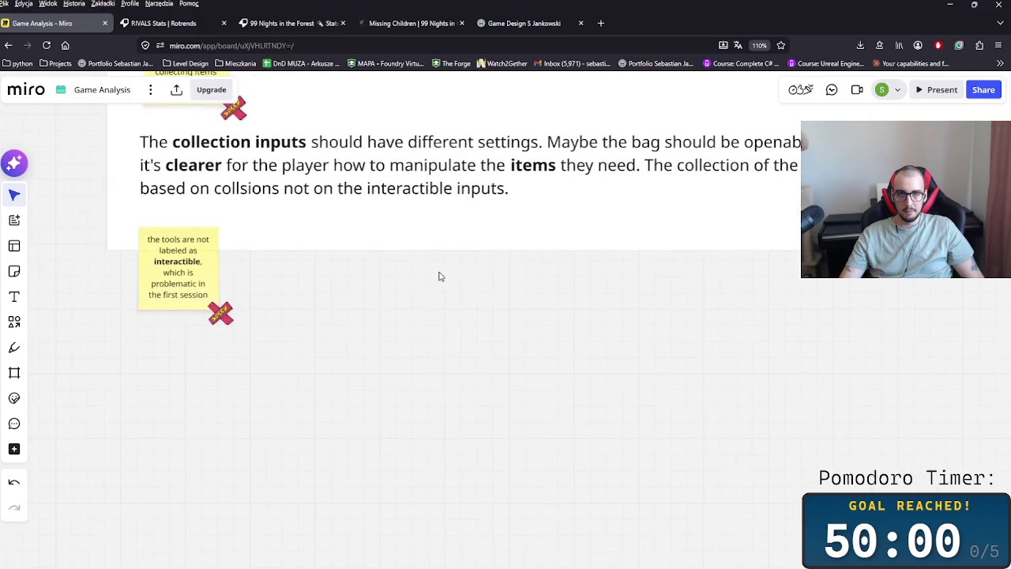
pyautogui.moveTo(501, 250); pyautogui.dragTo(548, 516)
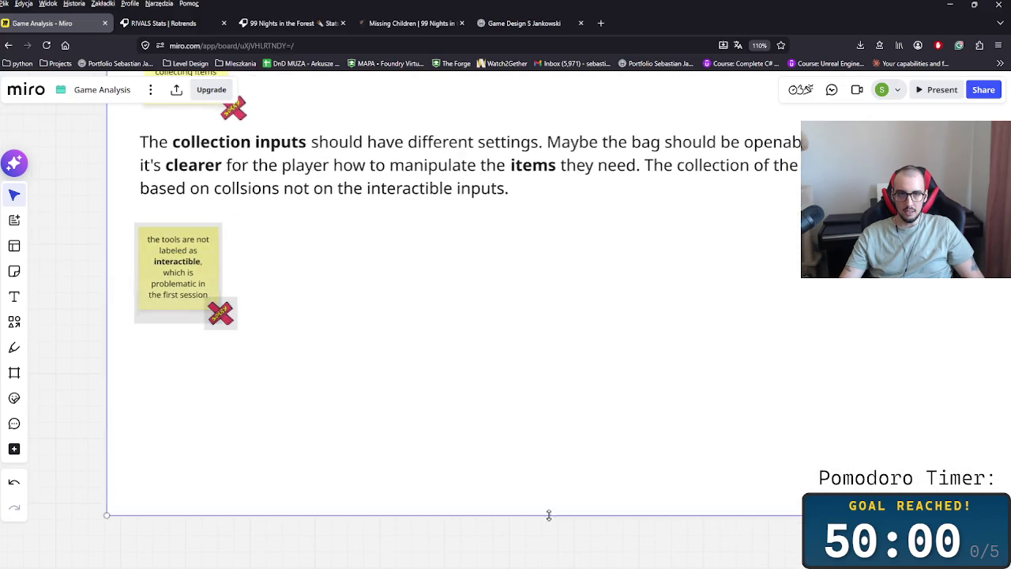
pyautogui.hotkey('ctrl', 'z')
pyautogui.hotkey('ctrl', 'z')
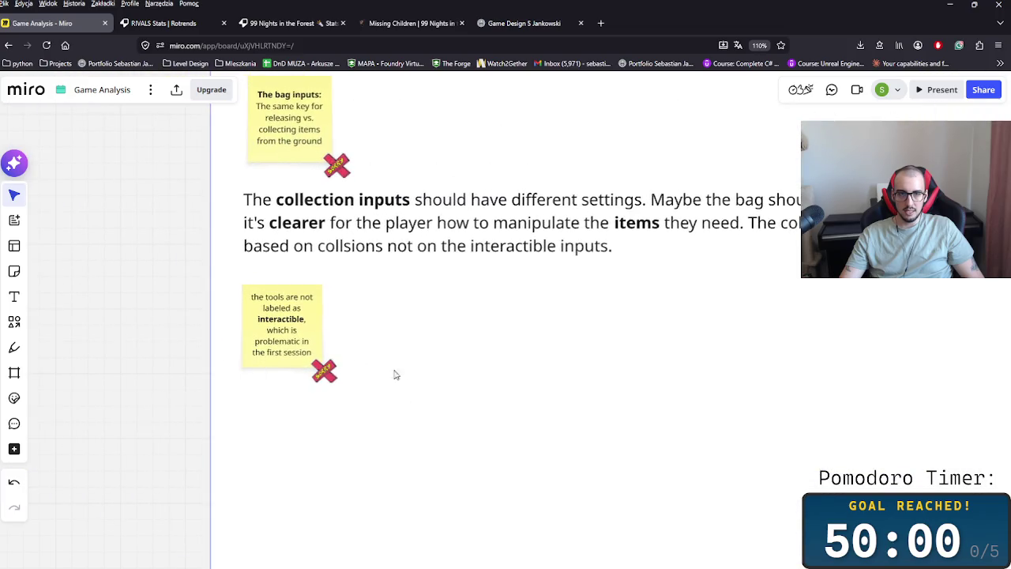
pyautogui.hotkey('ctrl', 'shift', 'z')
pyautogui.moveTo(270, 338); pyautogui.dragTo(136, 225)
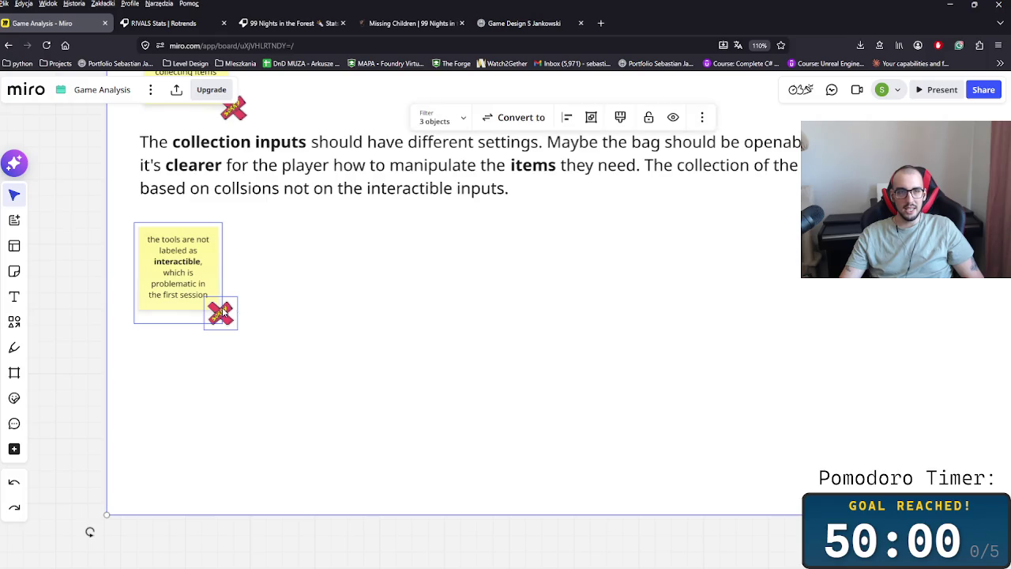
pyautogui.click(97, 288)
pyautogui.moveTo(177, 269)
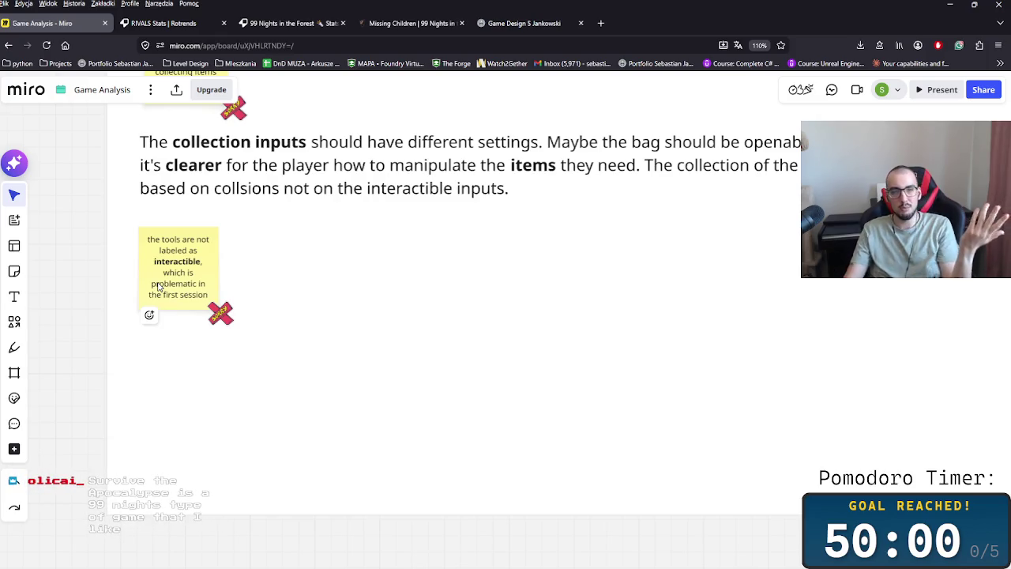
pyautogui.scroll(1, 336, 332)
pyautogui.scroll(1, 334, 371)
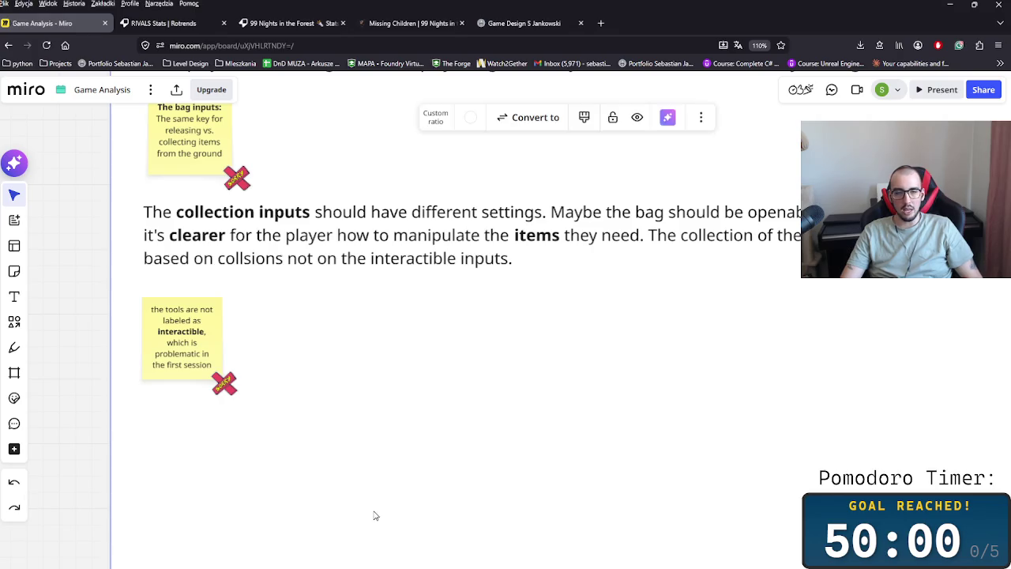
pyautogui.hotkey('alt', 'Tab')
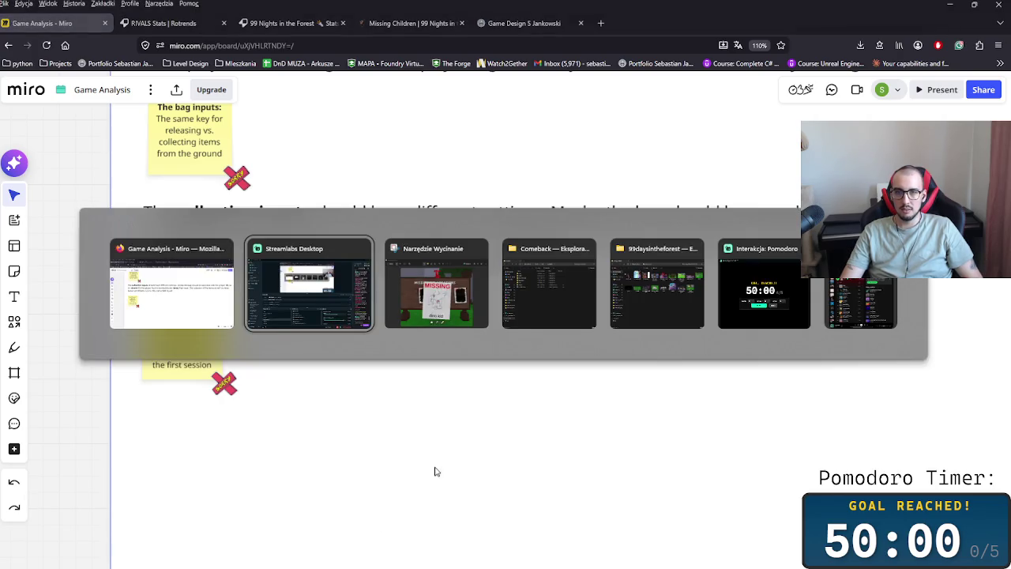
# Step: Copy the collection-inputs paragraph beneath the interactible-tools note, aligned with the original, then switch to Roblox
pyautogui.hotkey('alt', 'Tab')
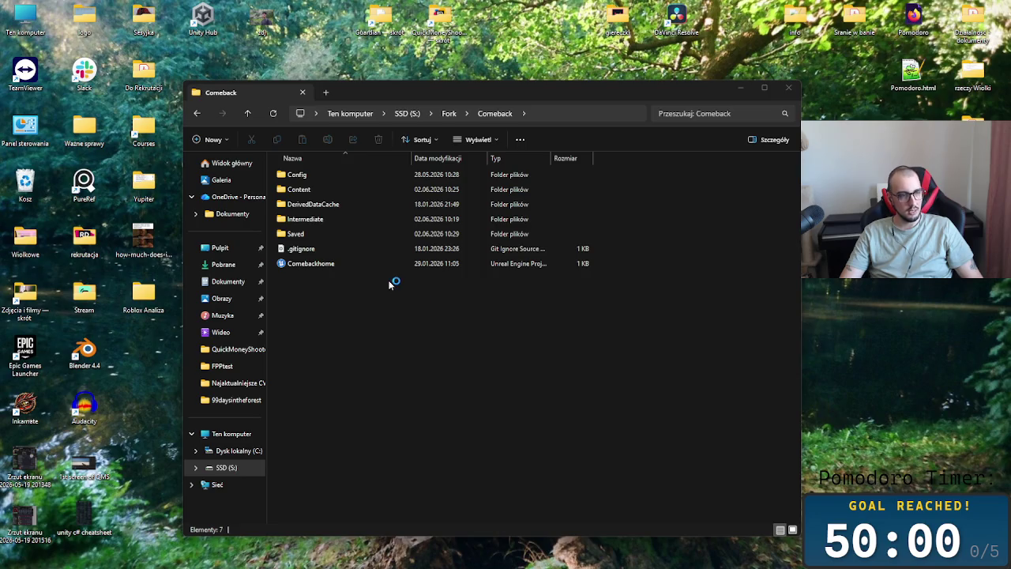
pyautogui.hotkey('alt', 'Tab')
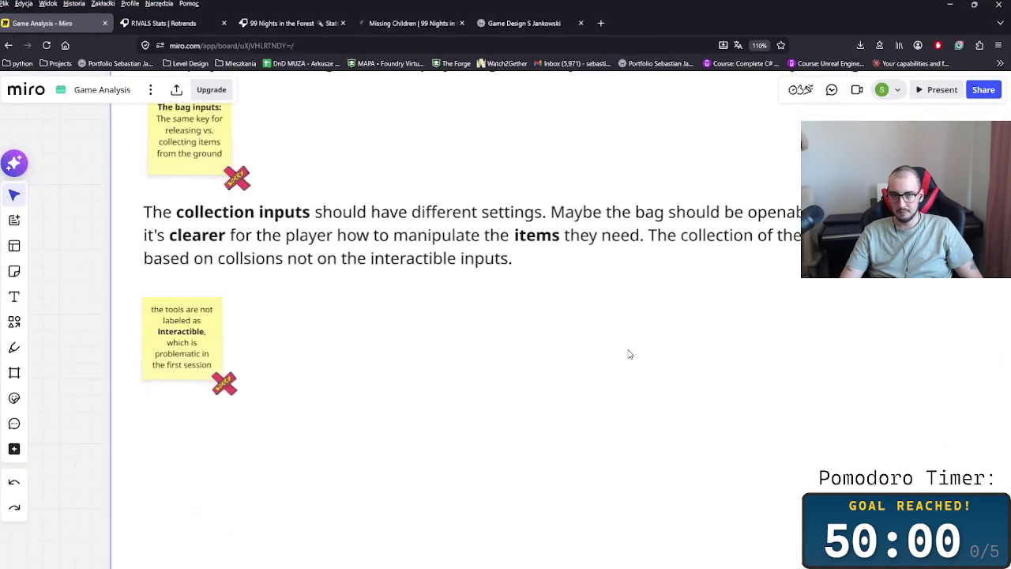
pyautogui.click(286, 229)
pyautogui.hotkey('ctrl', 'c')
pyautogui.hotkey('ctrl', 'v')
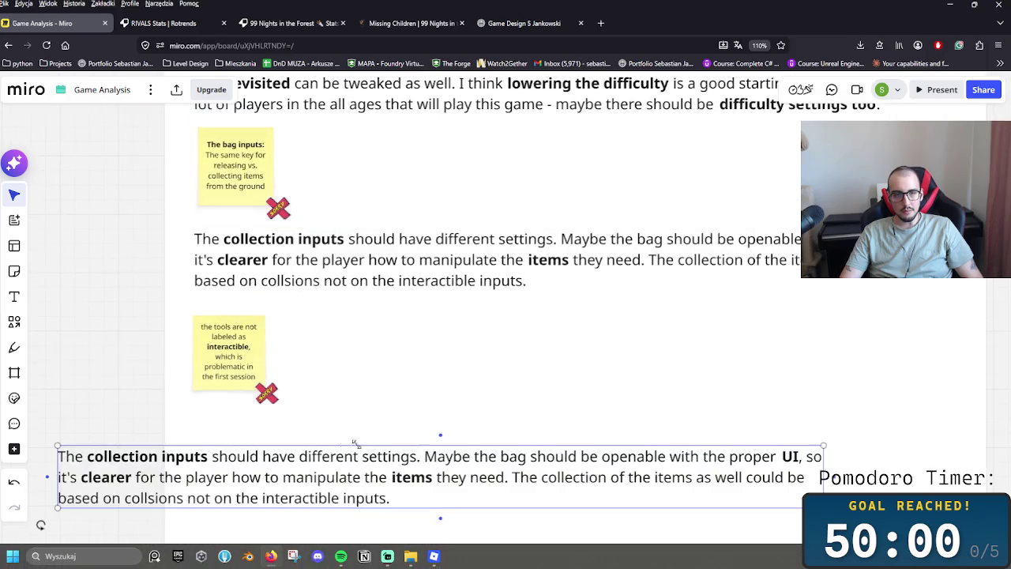
pyautogui.moveTo(408, 467); pyautogui.dragTo(387, 440)
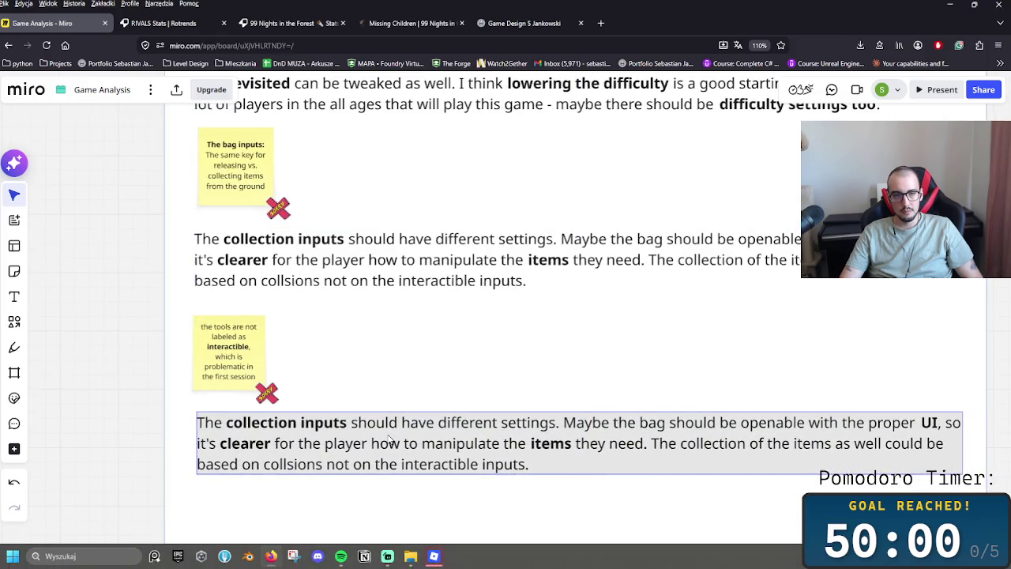
pyautogui.moveTo(387, 439); pyautogui.dragTo(387, 440)
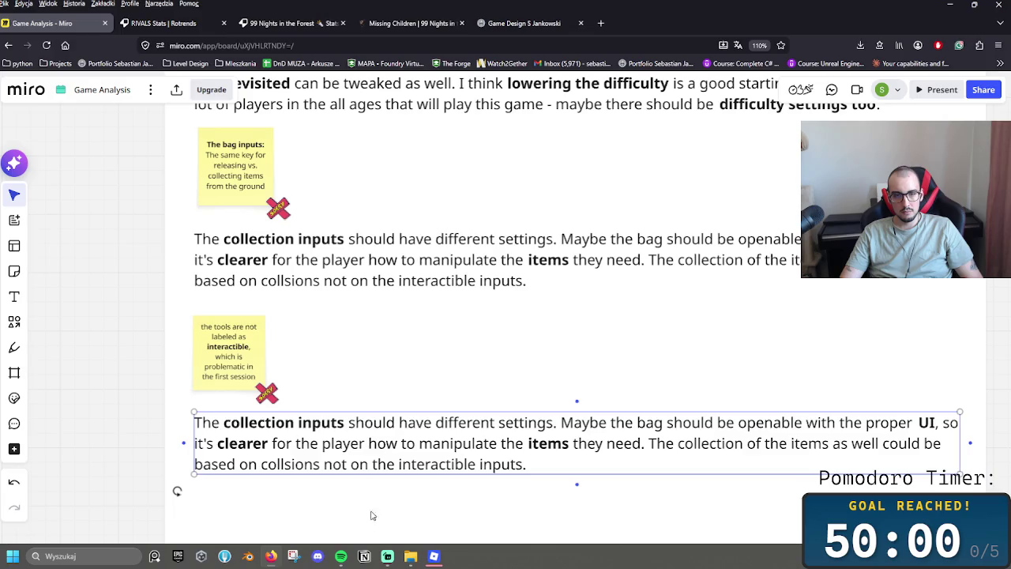
pyautogui.click(433, 556)
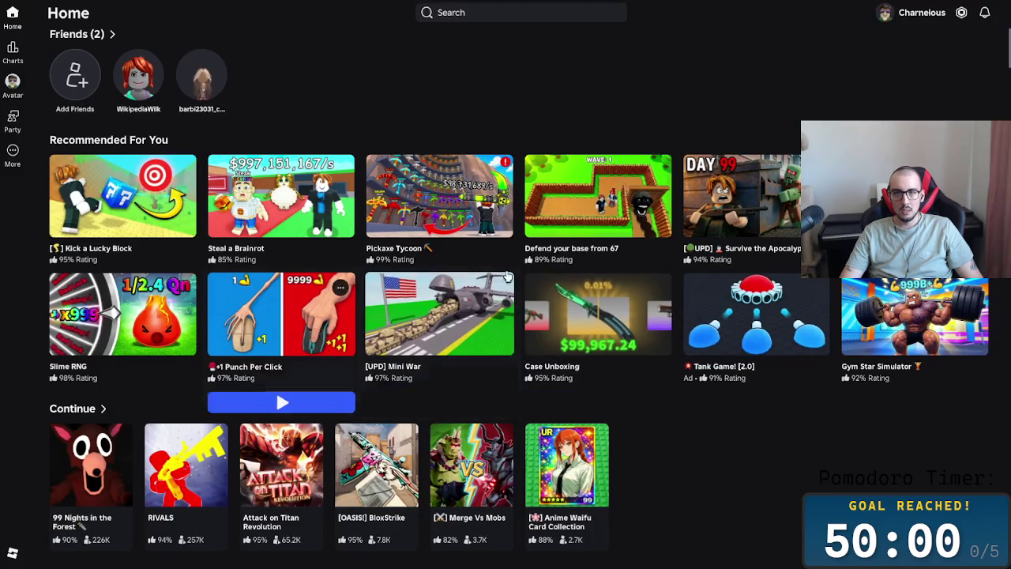
# Step: Open the Survive the Apocalypse game page and browse its screenshots and description
pyautogui.click(762, 207)
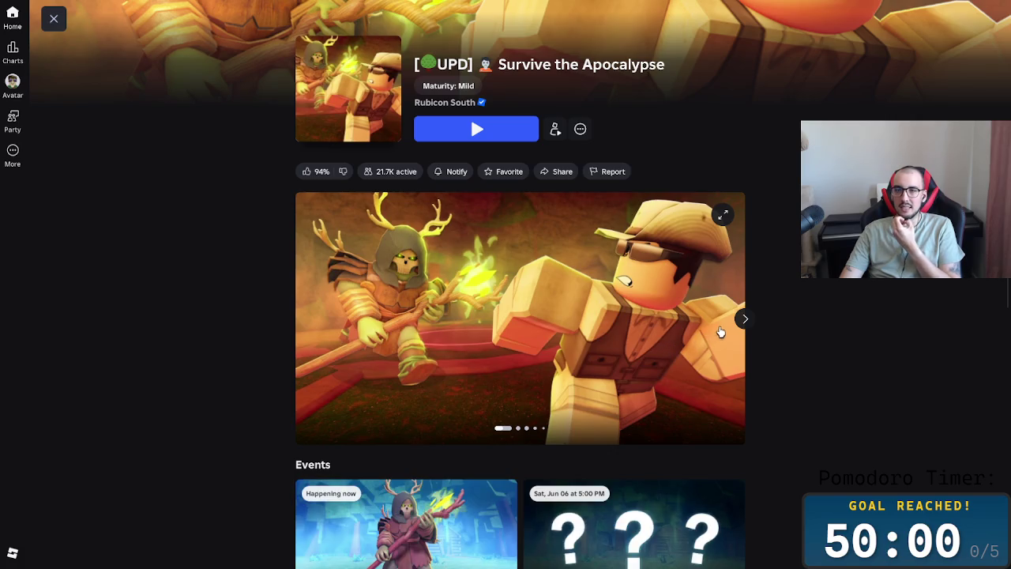
pyautogui.click(743, 320)
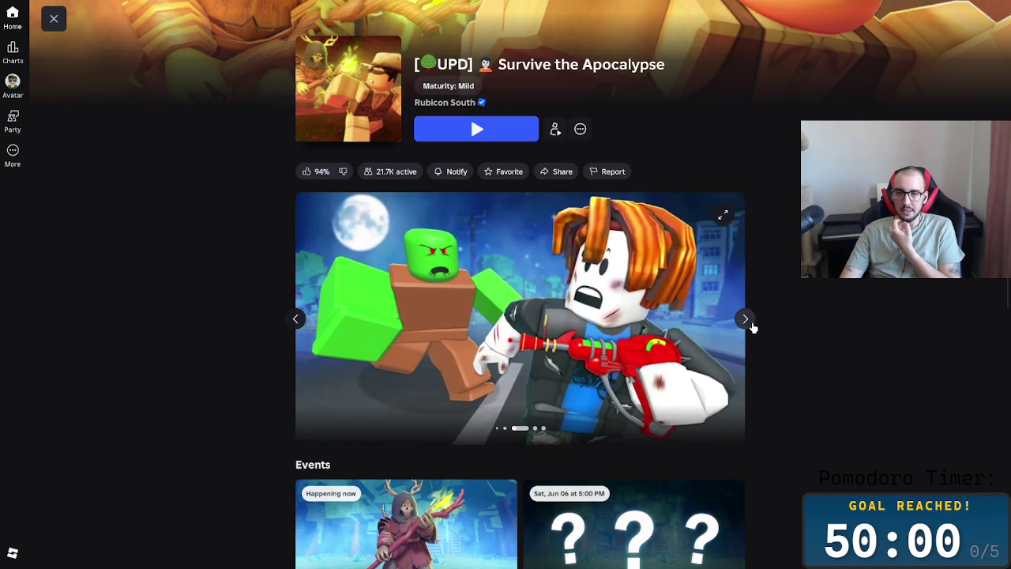
pyautogui.click(748, 326)
pyautogui.click(295, 320)
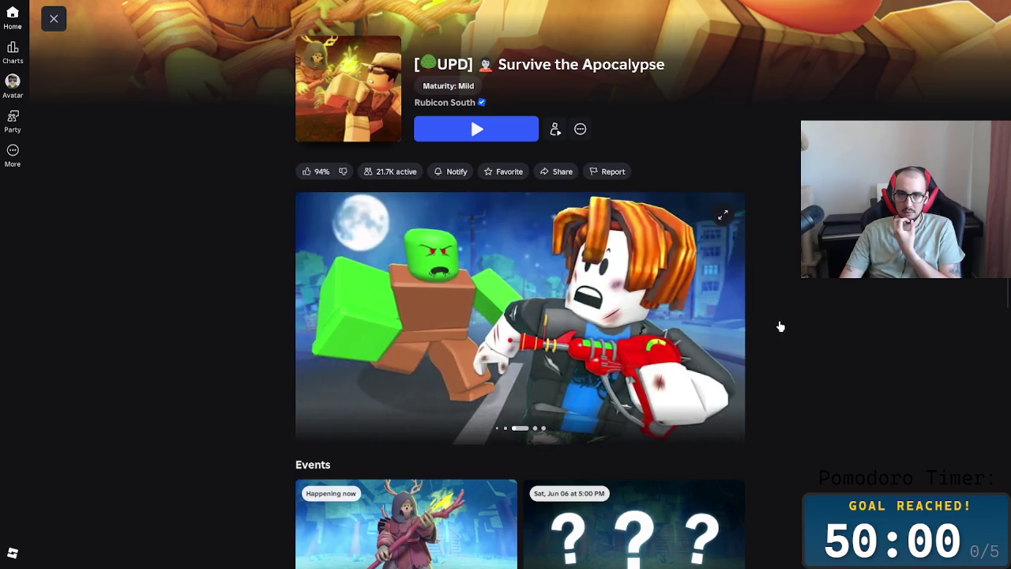
pyautogui.click(743, 319)
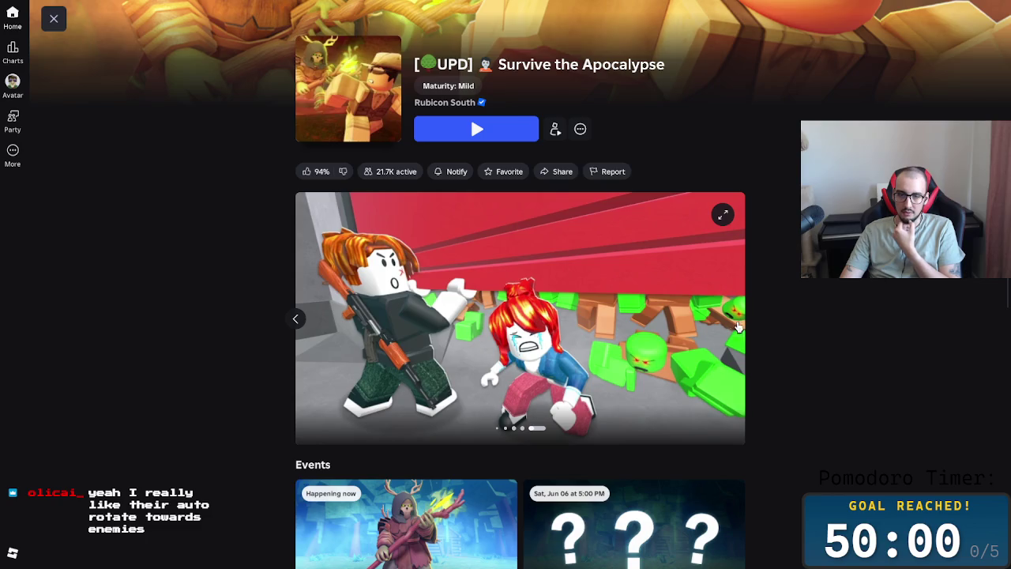
pyautogui.scroll(-2, 711, 332)
pyautogui.scroll(-2, 395, 375)
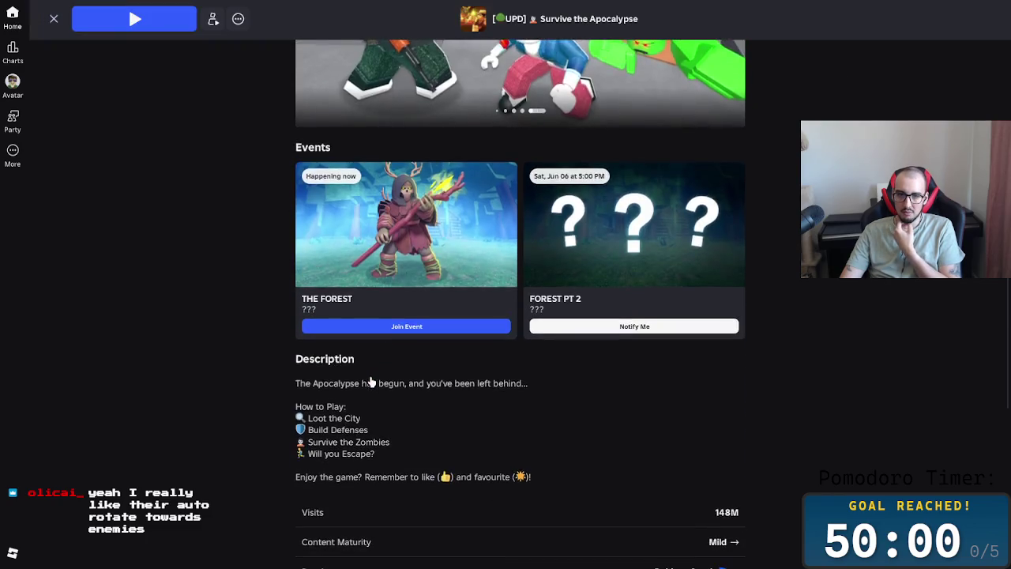
pyautogui.scroll(-1, 370, 382)
pyautogui.scroll(1, 364, 384)
pyautogui.scroll(3, 332, 391)
pyautogui.scroll(3, 281, 398)
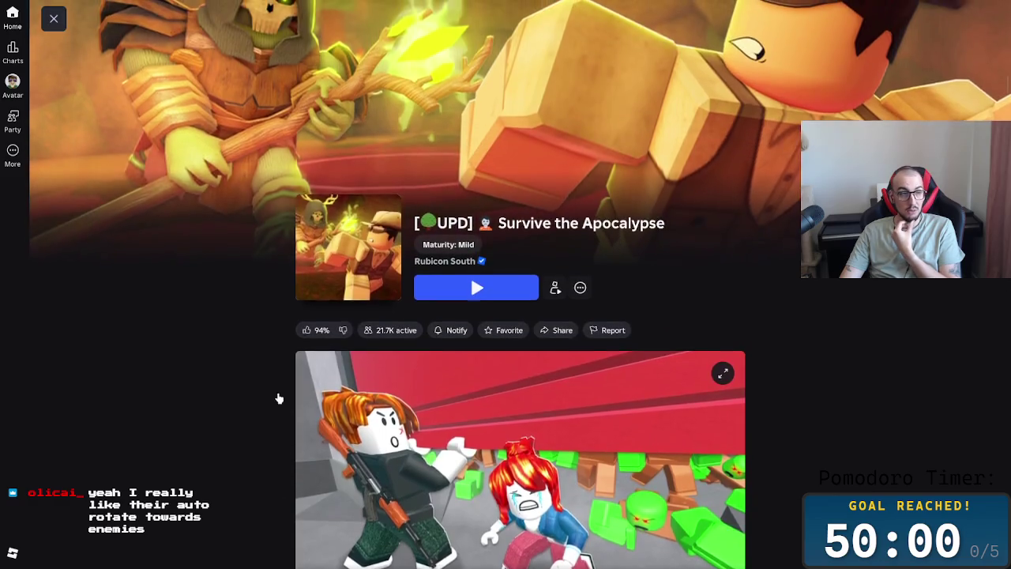
pyautogui.scroll(3, 242, 392)
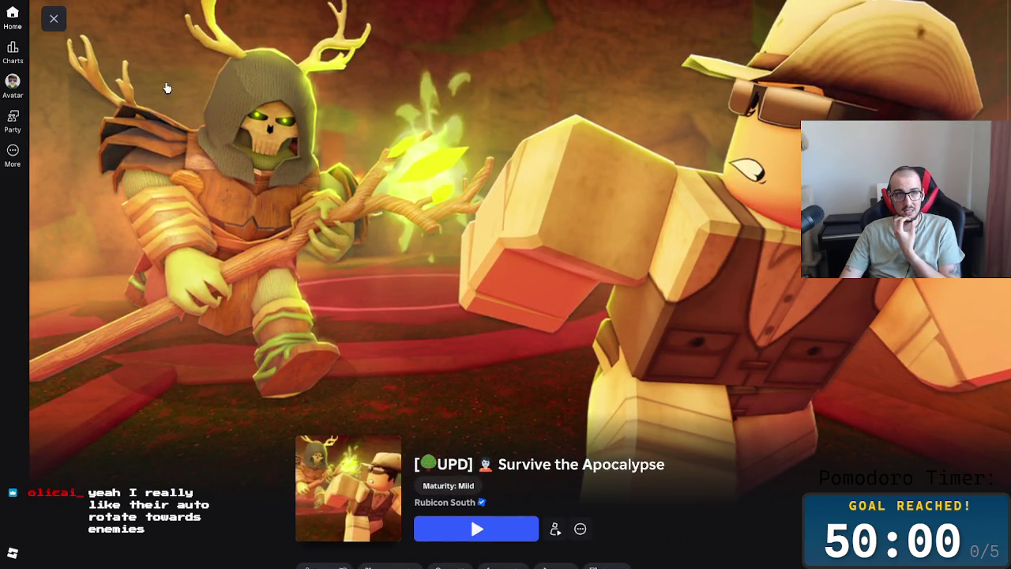
# Step: Close the game page, exit Roblox via More, and open the copied Miro paragraph for editing
pyautogui.click(53, 18)
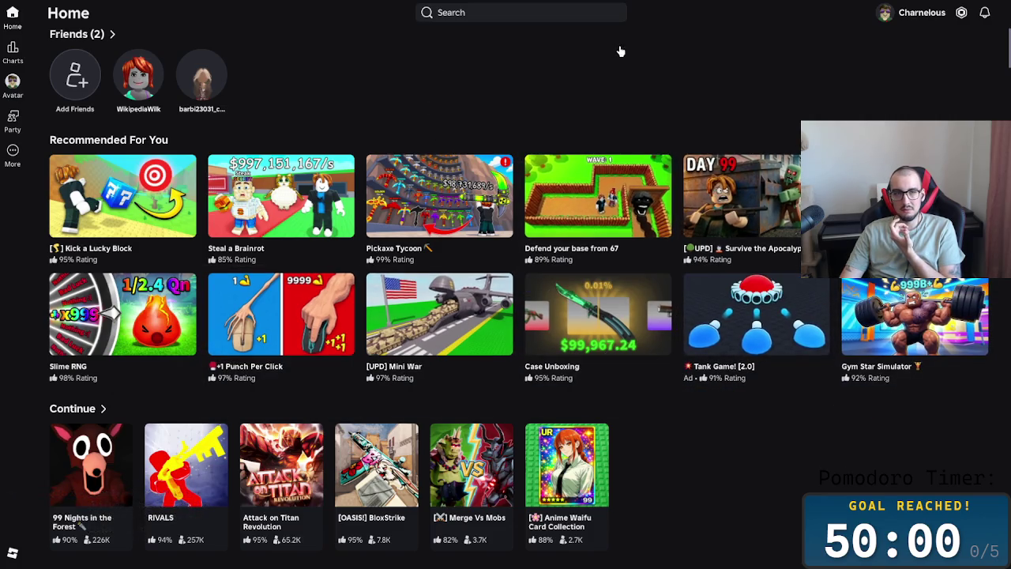
pyautogui.click(13, 158)
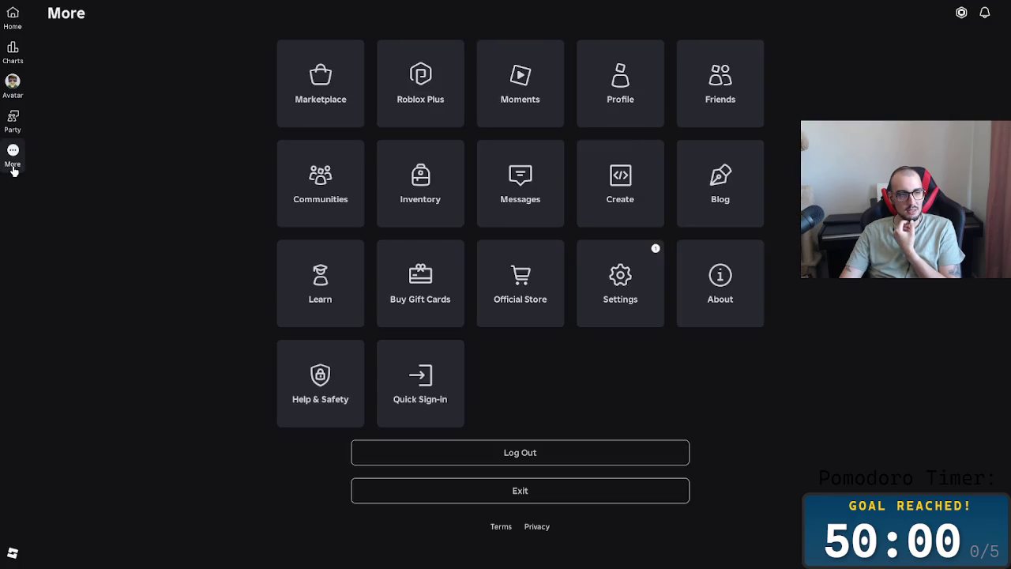
pyautogui.click(504, 496)
pyautogui.doubleClick(472, 467)
# Step: Select and delete all text of the duplicated collection-inputs paragraph
pyautogui.moveTo(526, 466)
pyautogui.mouseDown()
pyautogui.moveTo(173, 416)
pyautogui.moveTo(190, 429)
pyautogui.mouseUp()
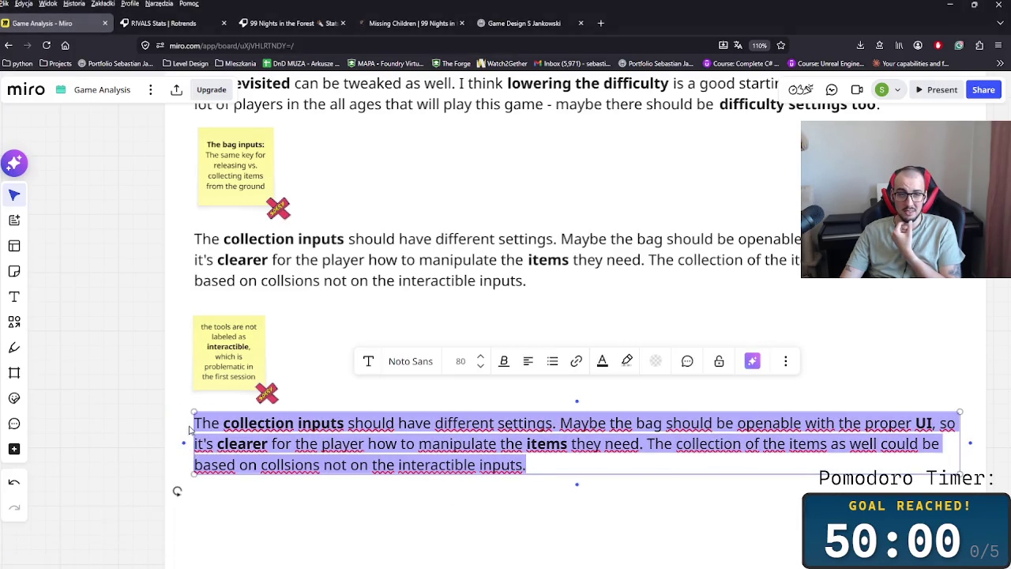
pyautogui.press('BackSpace')
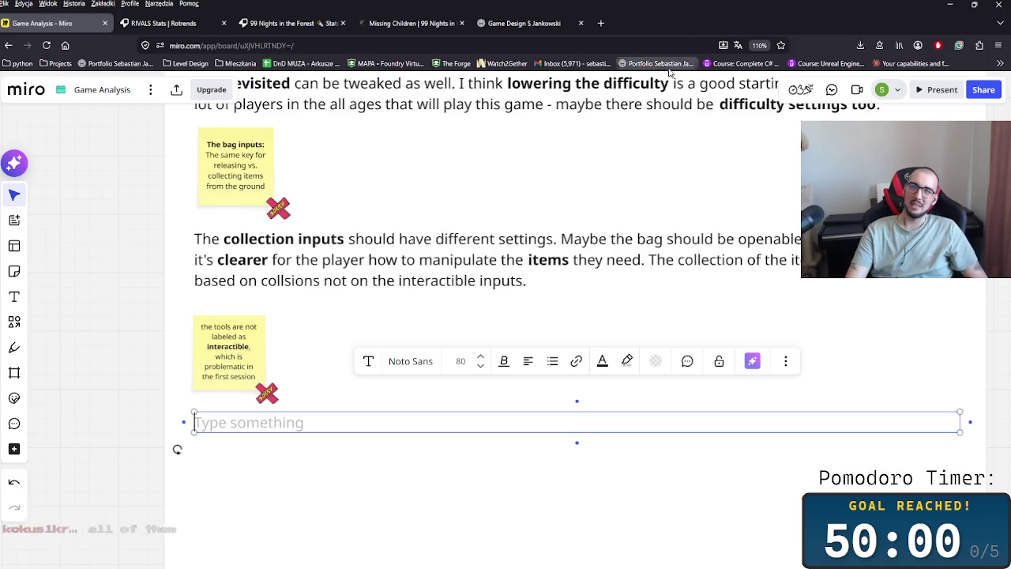
pyautogui.click(605, 45)
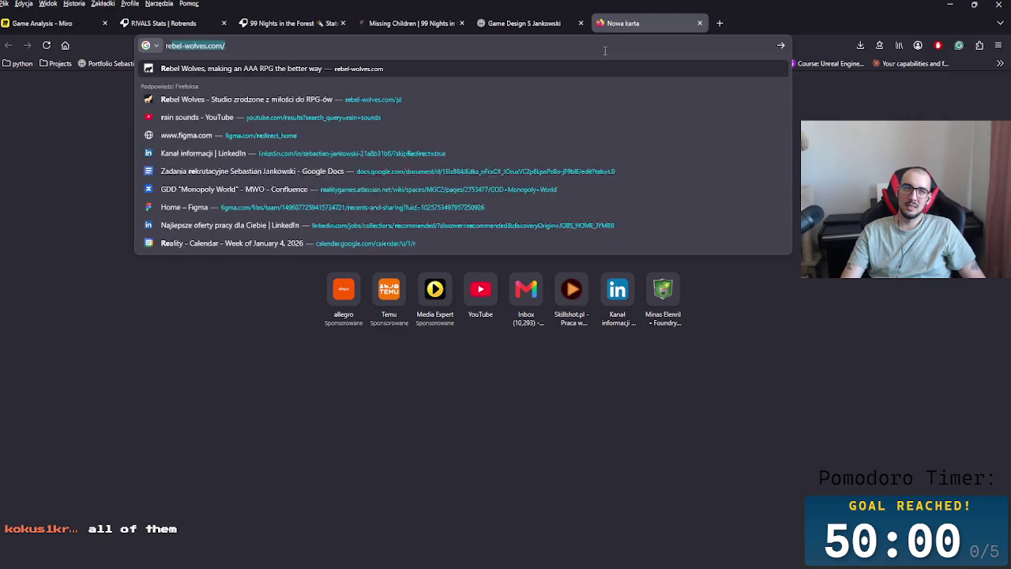
# Step: Search Google for 'resident evil' and preview the Village, RE3 and RE4 VR images
pyautogui.write('resident')
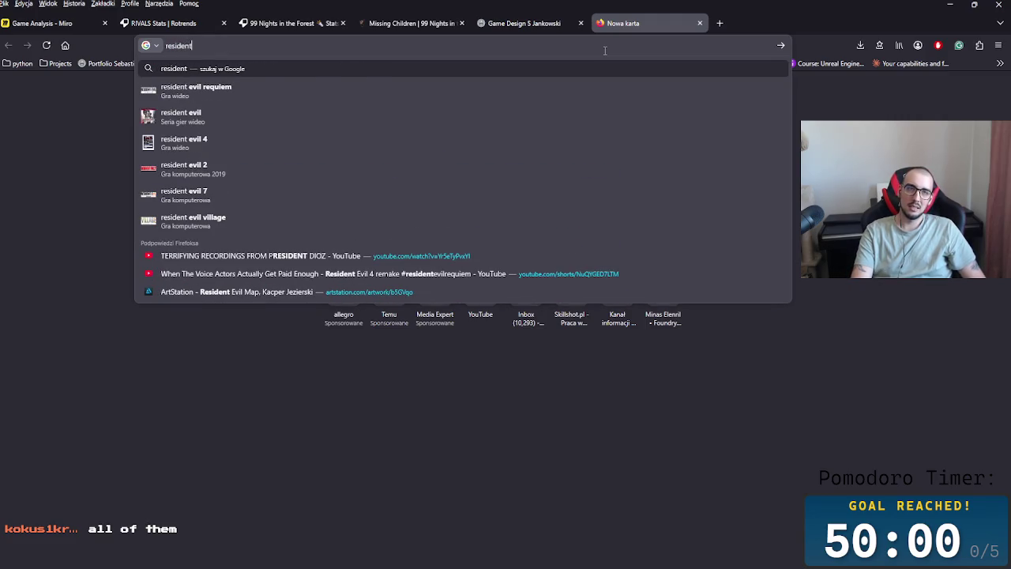
pyautogui.write(' evil')
pyautogui.press('Return')
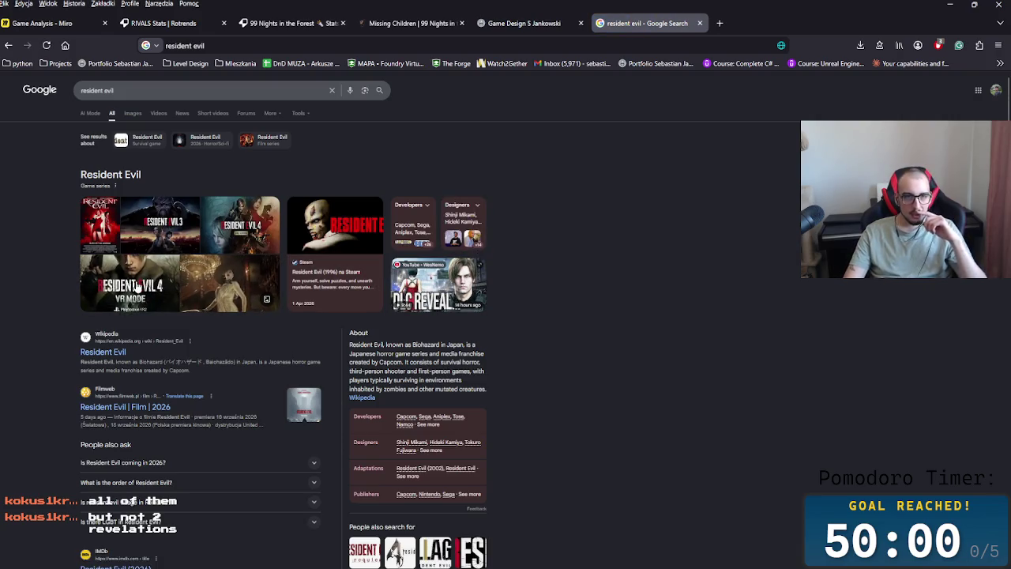
pyautogui.click(212, 286)
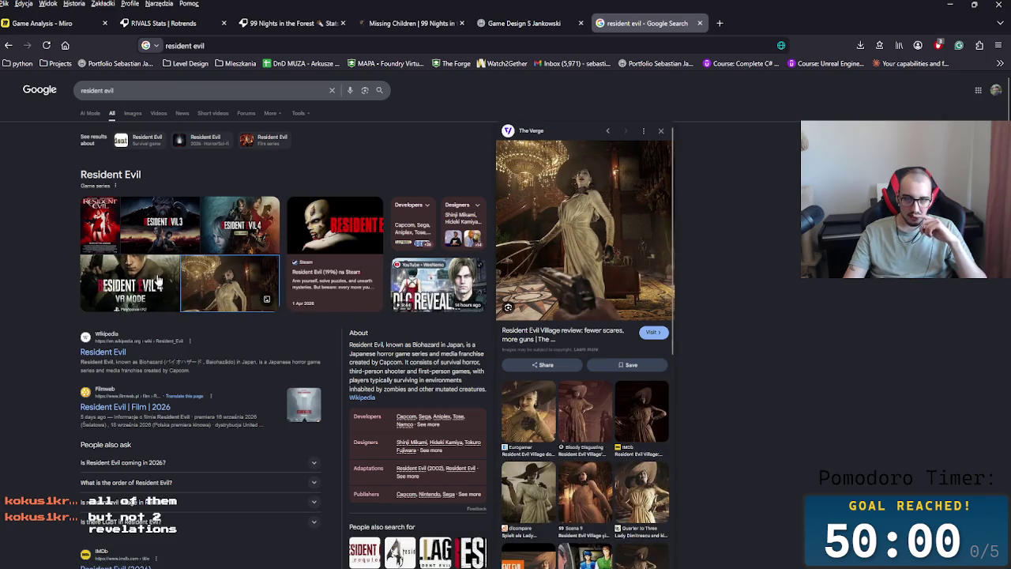
pyautogui.click(155, 227)
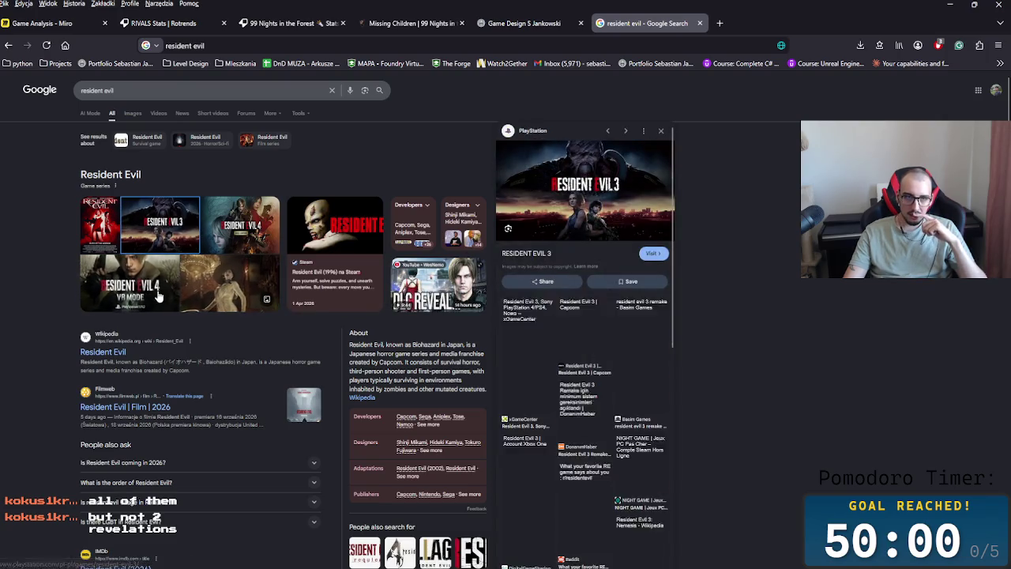
pyautogui.hotkey('alt', 'Left')
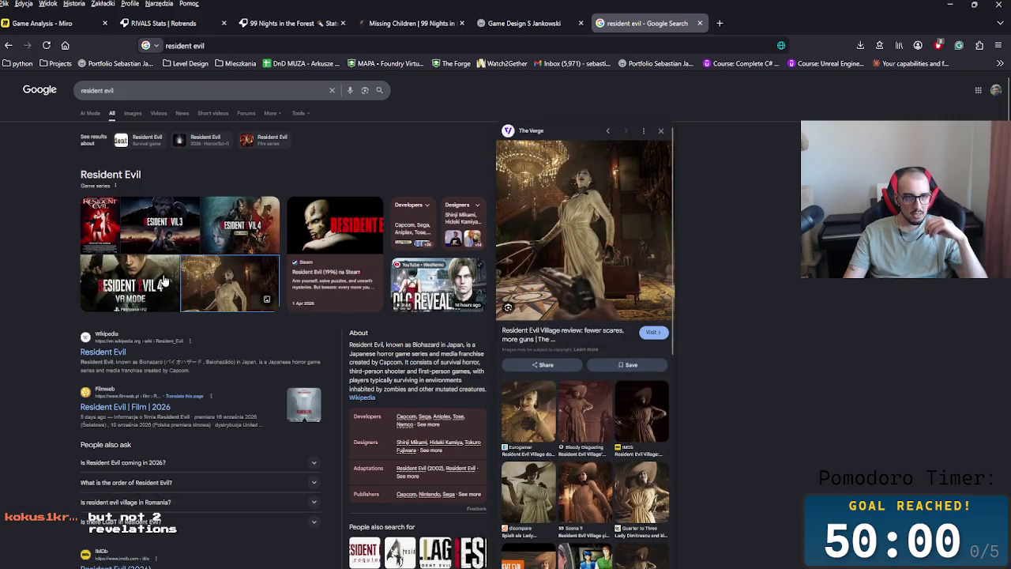
pyautogui.click(130, 273)
pyautogui.click(207, 240)
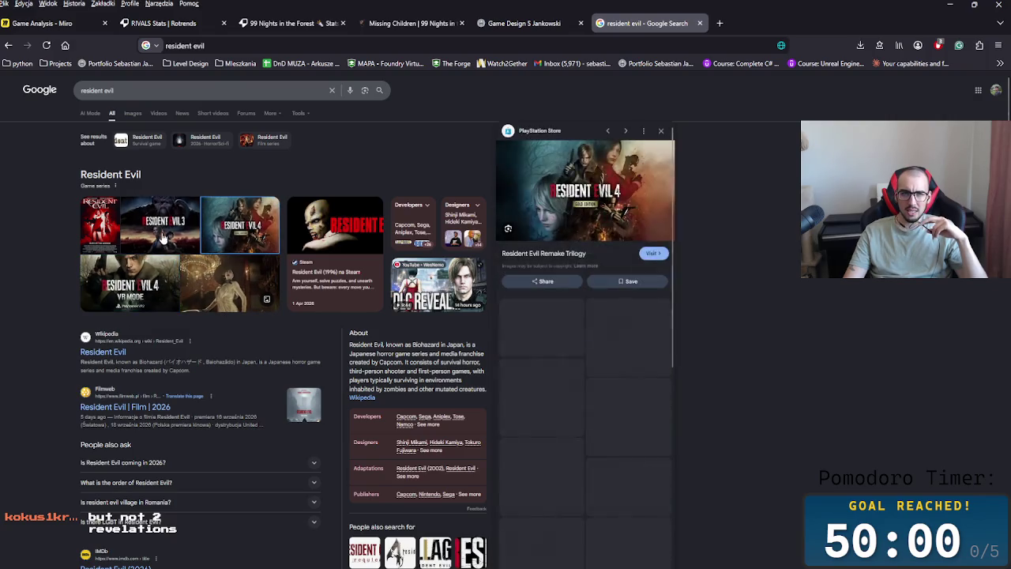
# Step: Preview more Resident Evil images, including the RE4 remake and 2002 film poster, and scroll results
pyautogui.click(162, 229)
pyautogui.click(204, 241)
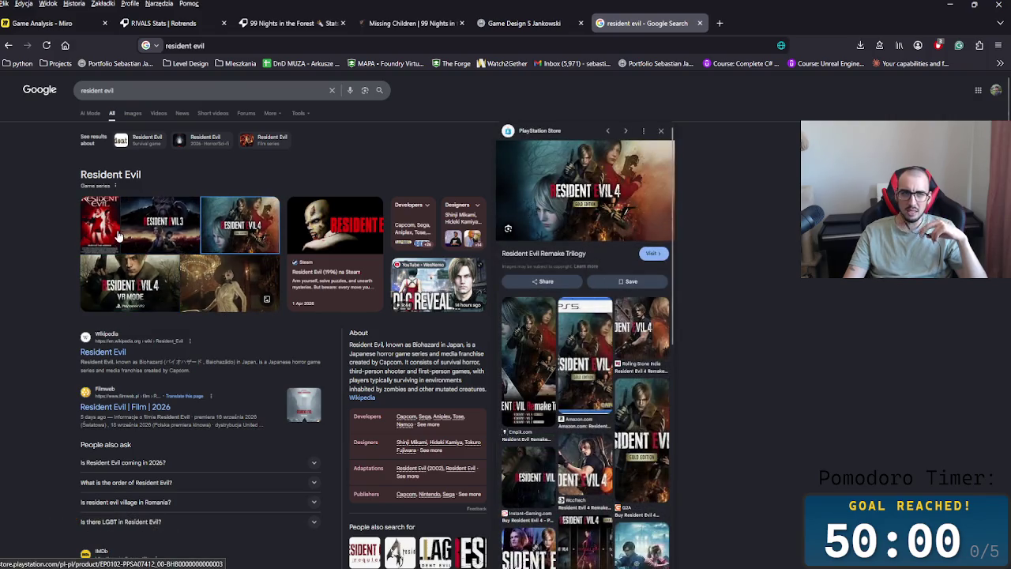
pyautogui.click(100, 225)
pyautogui.click(156, 235)
pyautogui.click(101, 230)
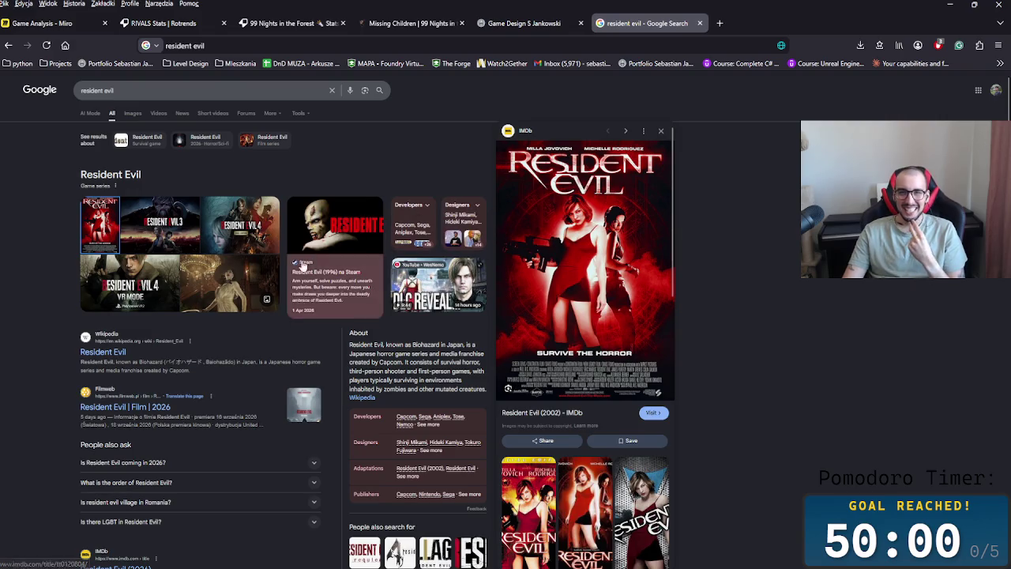
pyautogui.click(224, 297)
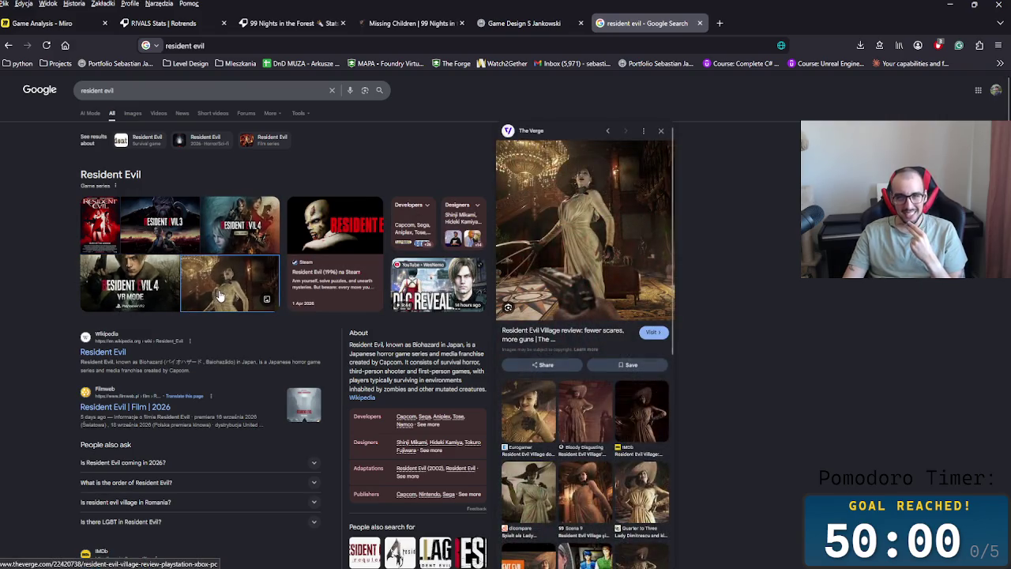
pyautogui.scroll(-3, 131, 290)
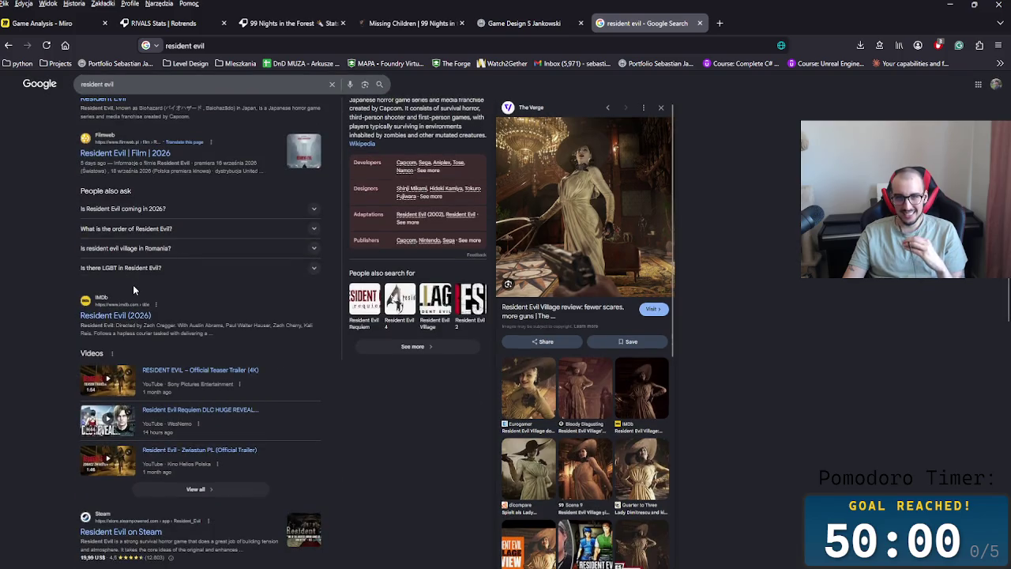
pyautogui.scroll(-3, 474, 387)
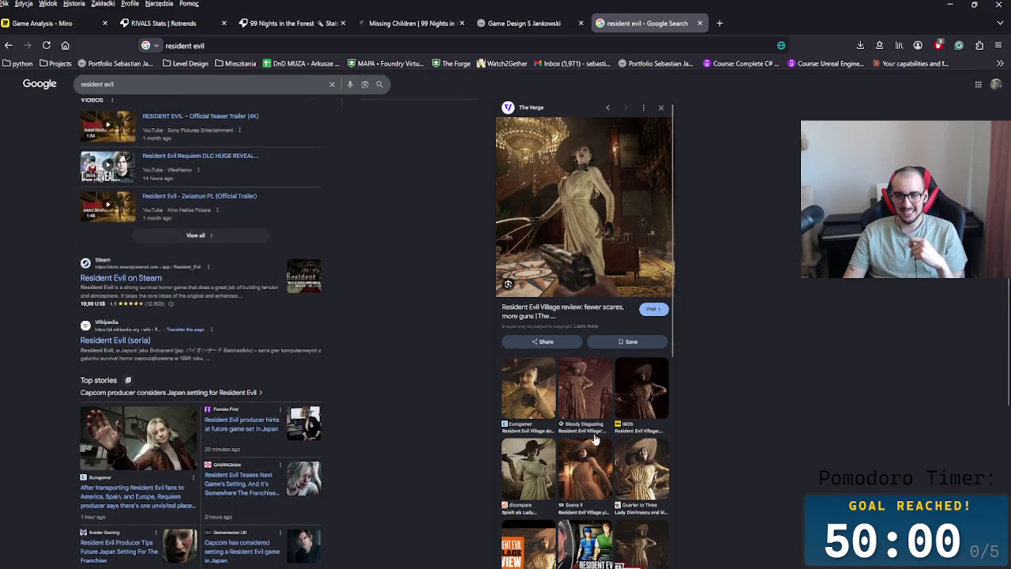
pyautogui.scroll(-1, 624, 477)
pyautogui.scroll(-1, 623, 478)
pyautogui.scroll(5, 380, 412)
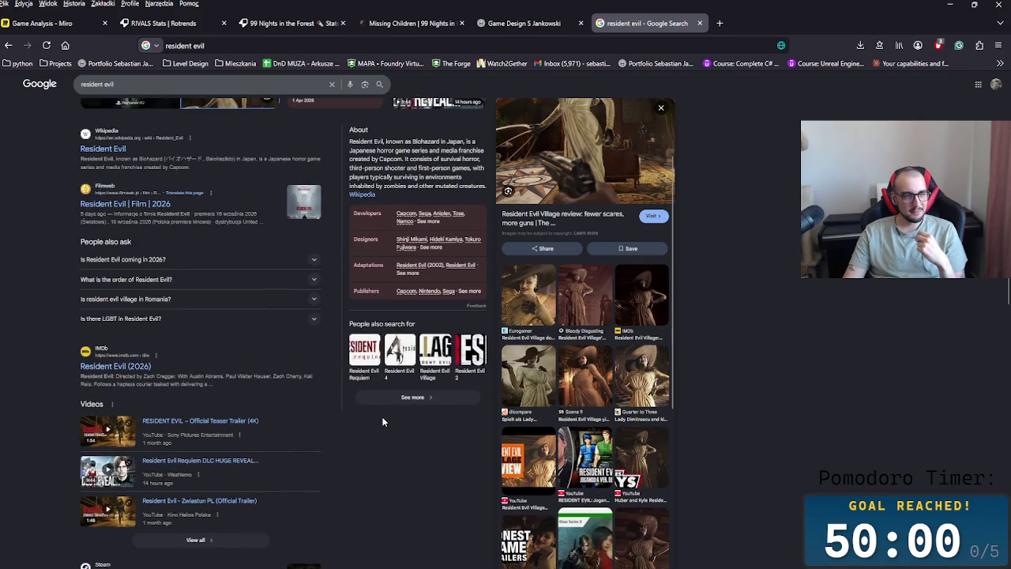
pyautogui.scroll(1, 385, 423)
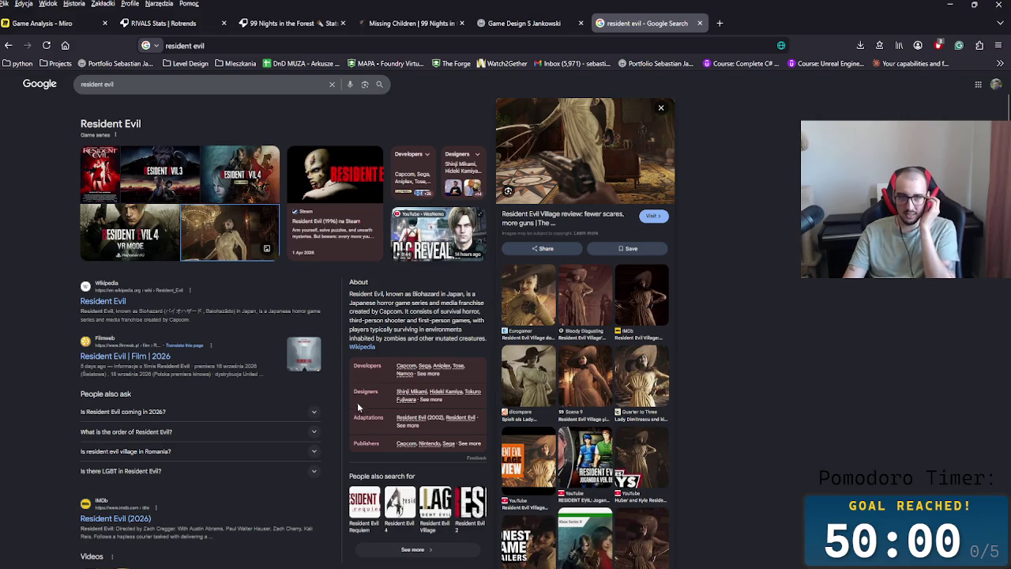
pyautogui.scroll(1, 335, 394)
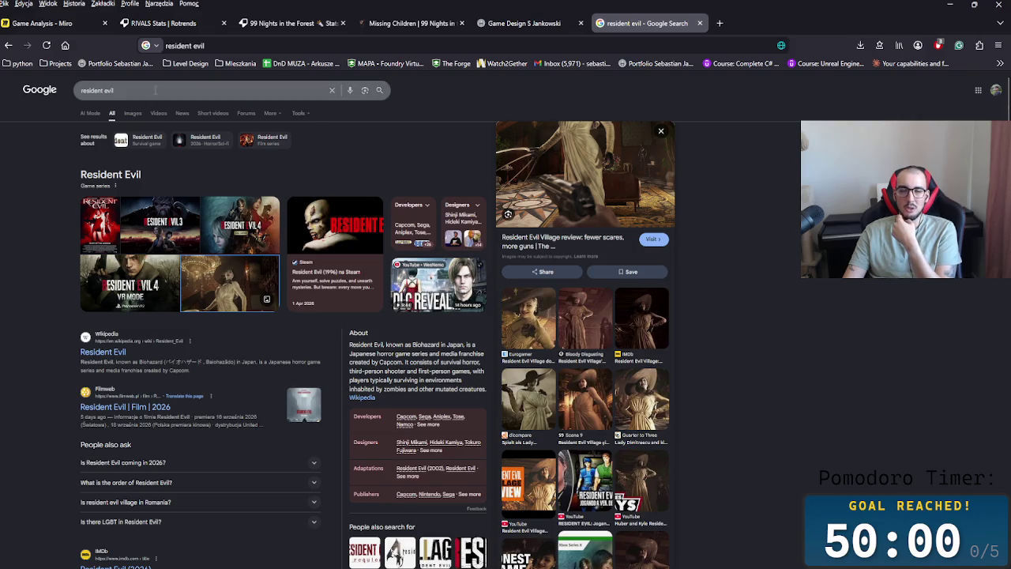
# Step: Replace the query with 'silent hill 2 remake' and run the search
pyautogui.click(158, 90)
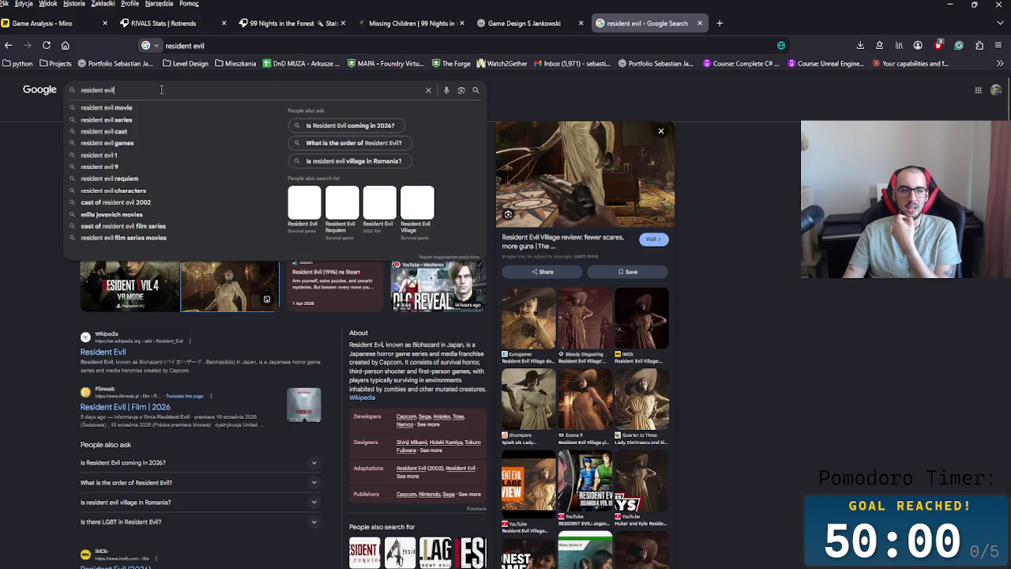
pyautogui.hotkey('ctrl', 'a')
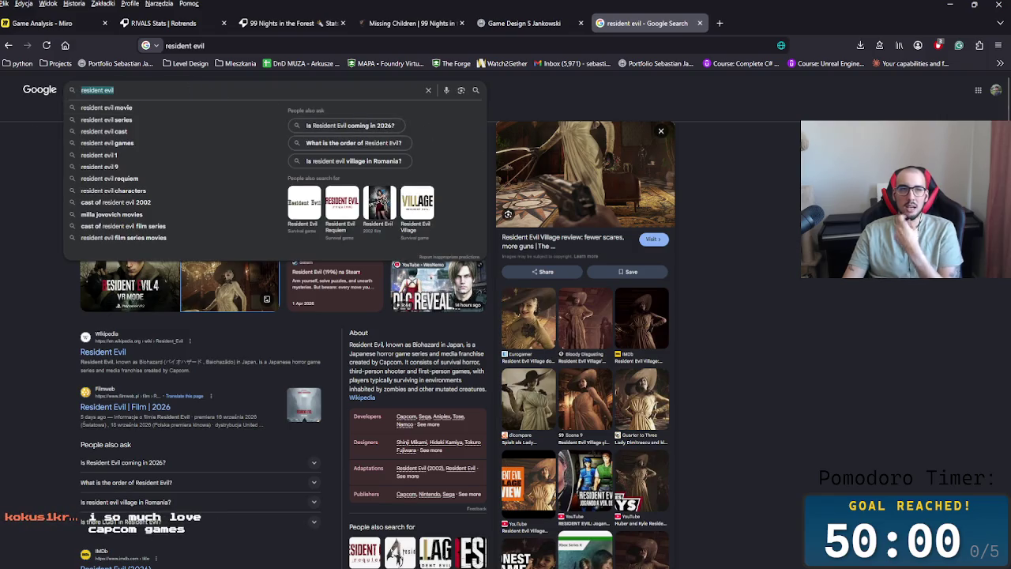
pyautogui.write('silent')
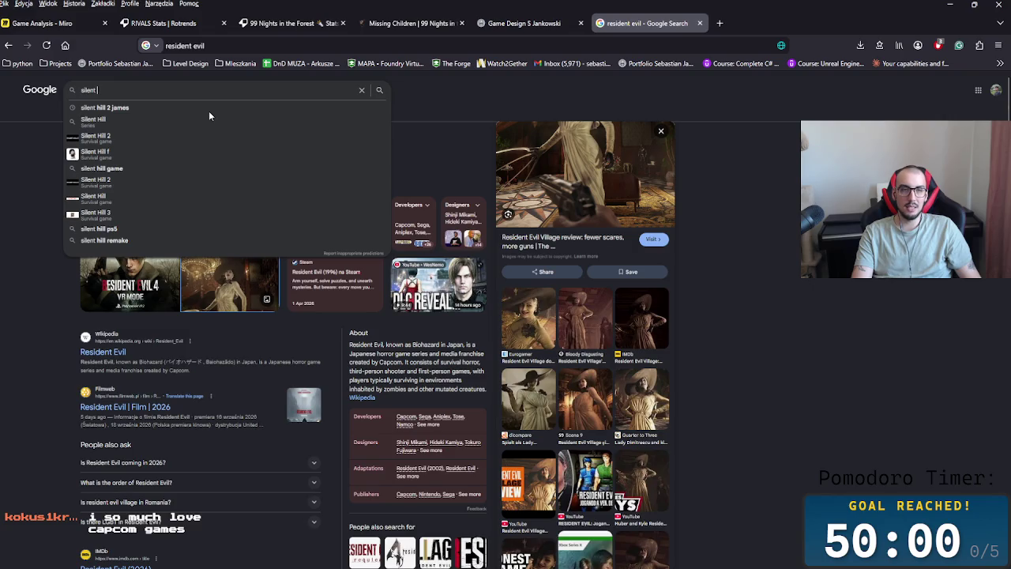
pyautogui.press('Down')
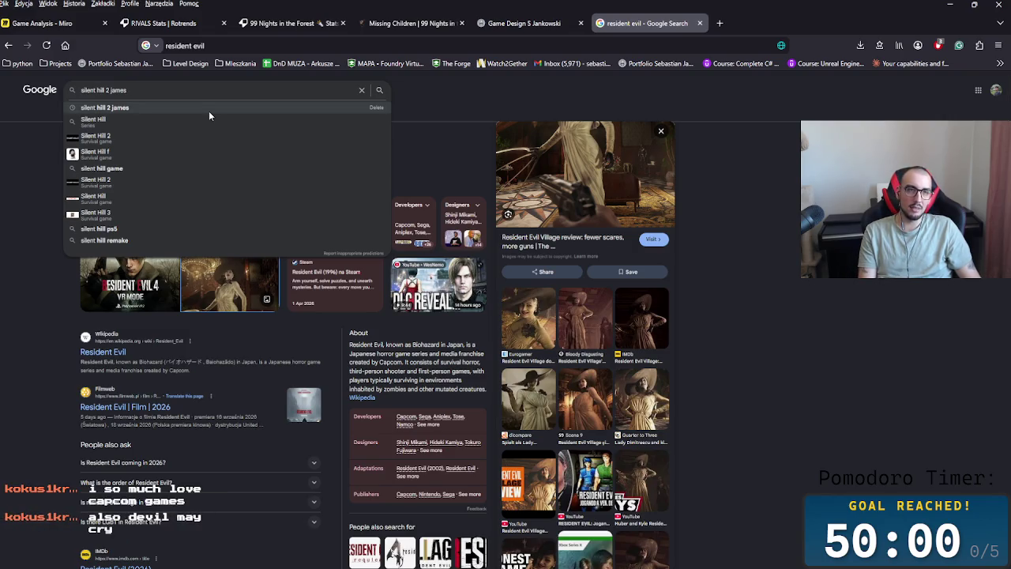
pyautogui.press('BackSpace')
pyautogui.press('BackSpace')
pyautogui.press('BackSpace')
pyautogui.write('remake')
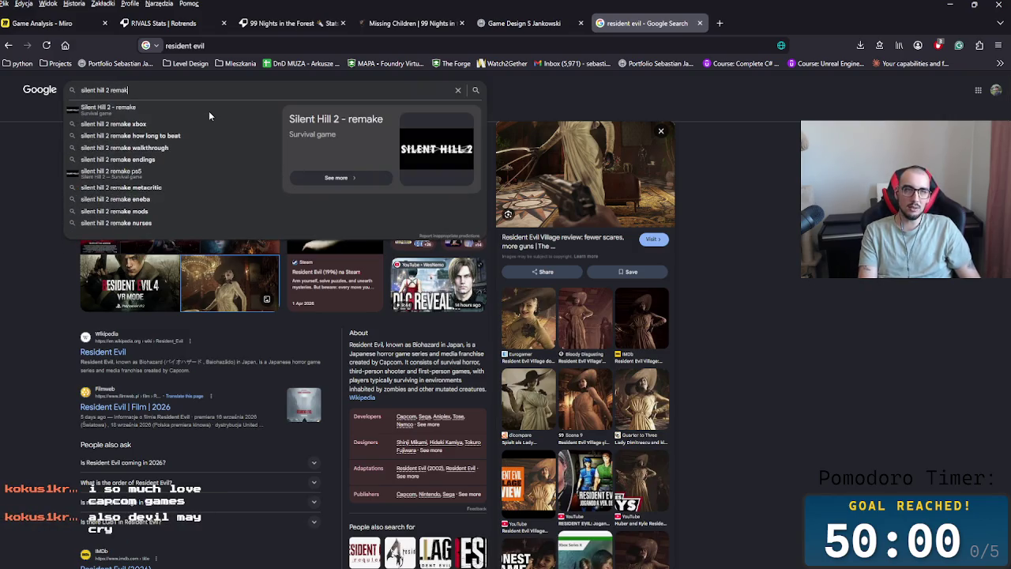
pyautogui.press('Return')
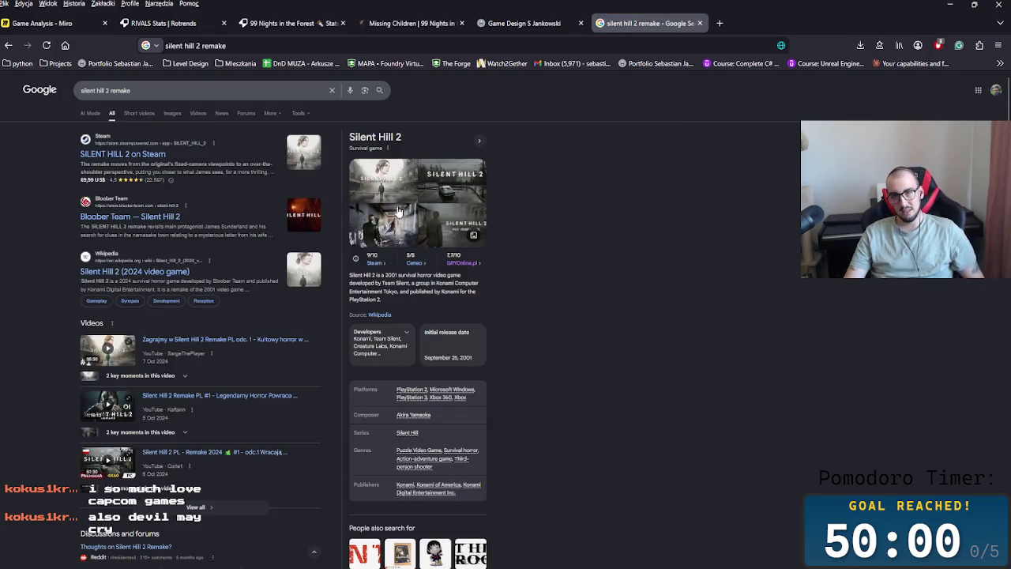
# Step: Browse the Silent Hill 2 Remake images, then switch to the Missing Children wiki tab
pyautogui.click(383, 186)
pyautogui.click(395, 236)
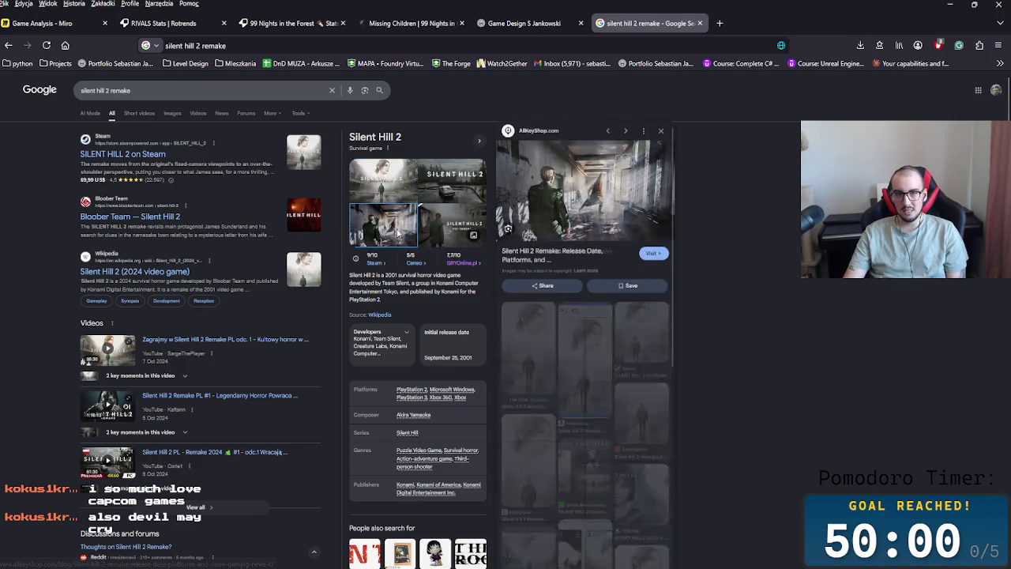
pyautogui.click(462, 228)
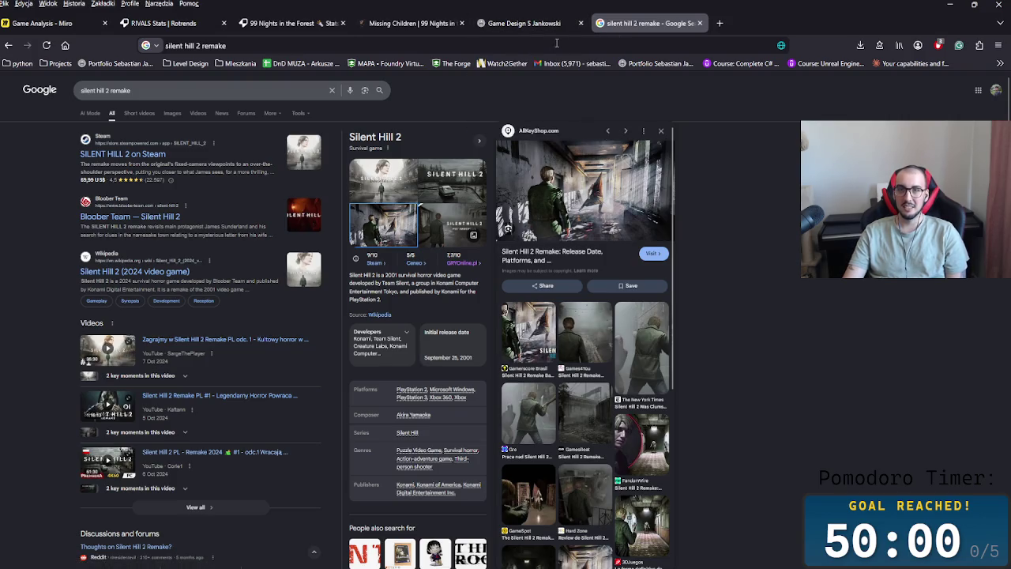
pyautogui.click(525, 23)
pyautogui.click(407, 23)
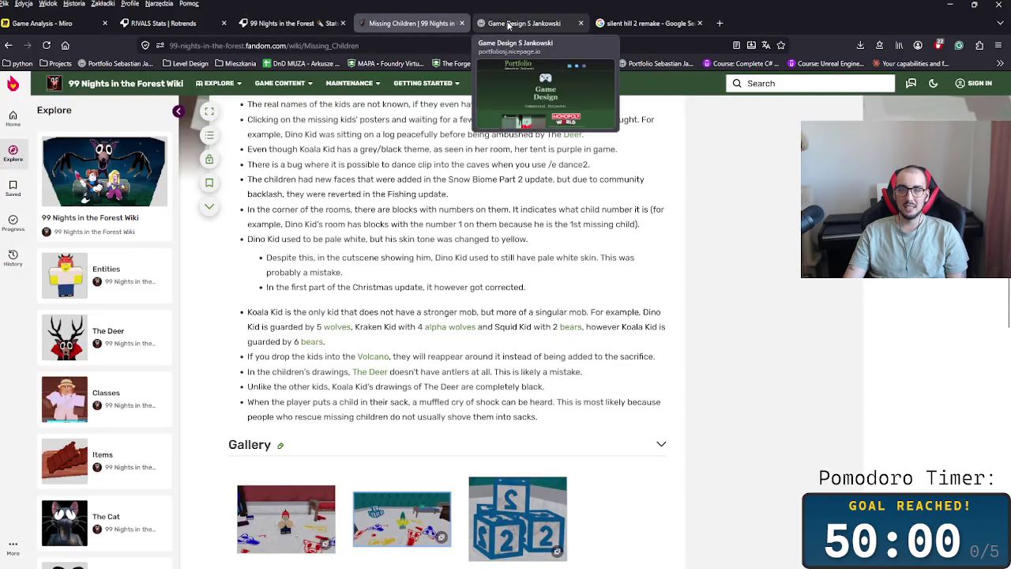
# Step: Switch back to the Game Analysis - Miro browser tab
pyautogui.click(43, 23)
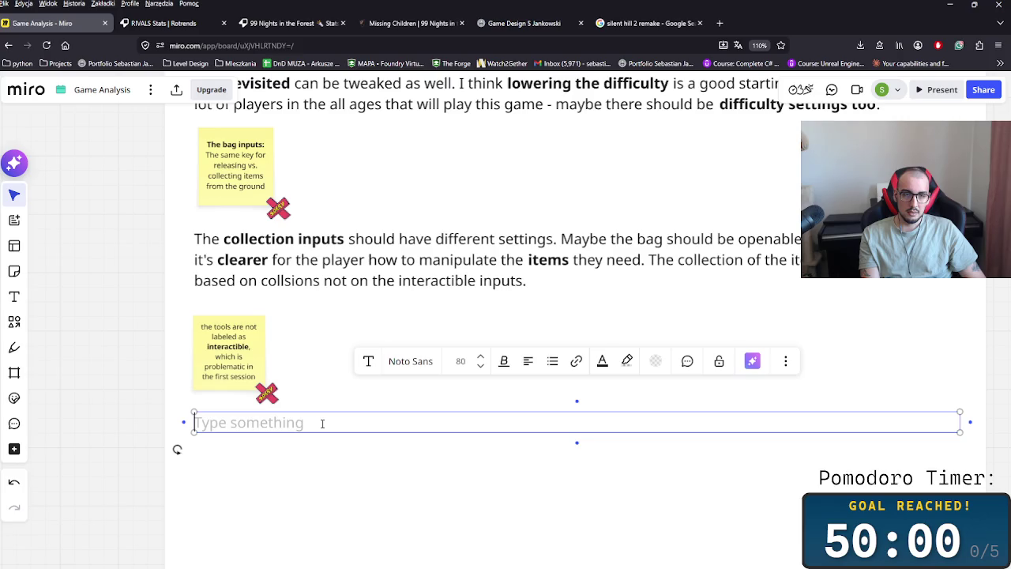
# Step: Type the sentence about a distinctive difference between interactible items and those you can collect
pyautogui.write('There could be a d')
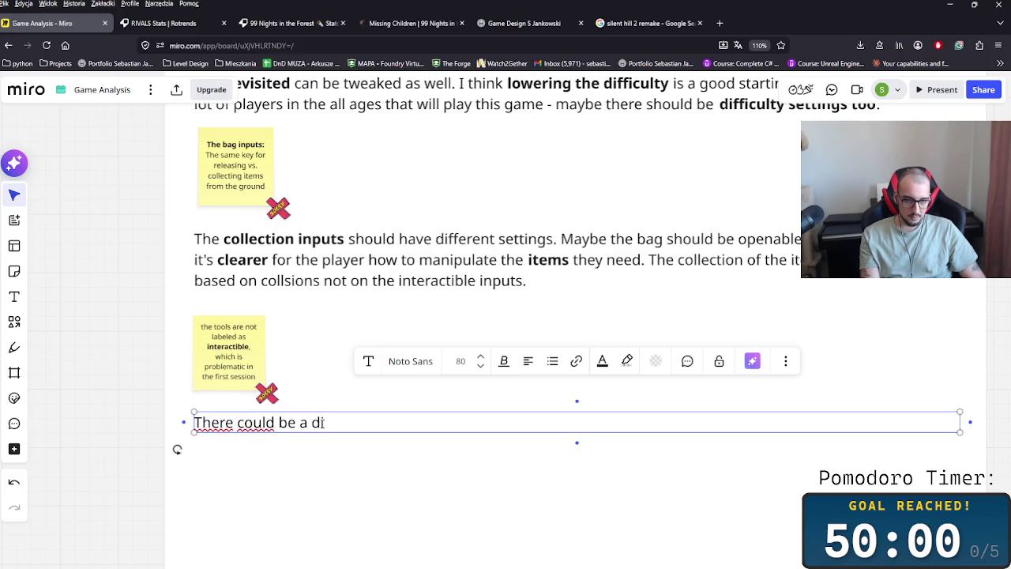
pyautogui.write('ng')
pyautogui.write('tive ')
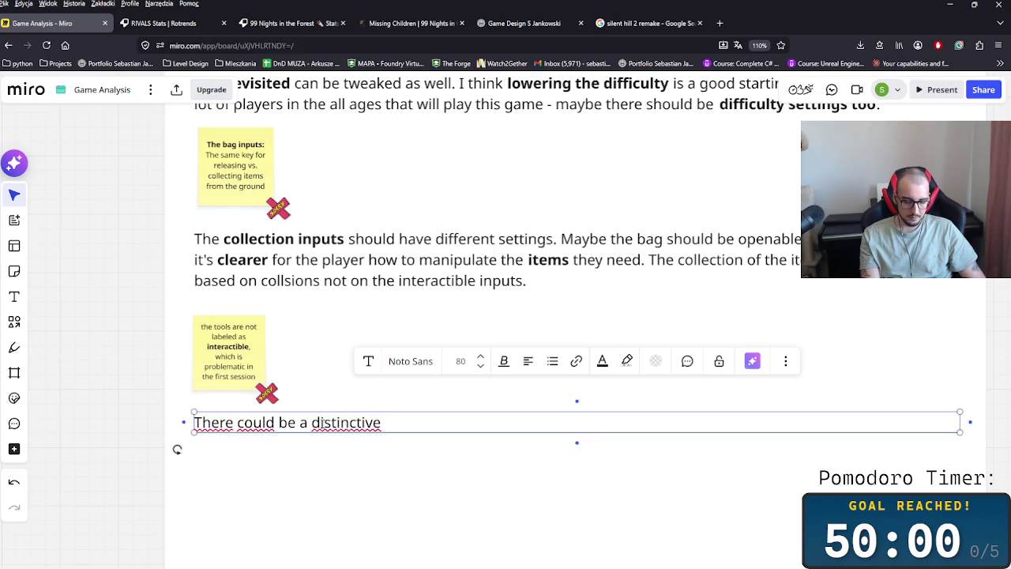
pyautogui.write('difference between intactible ')
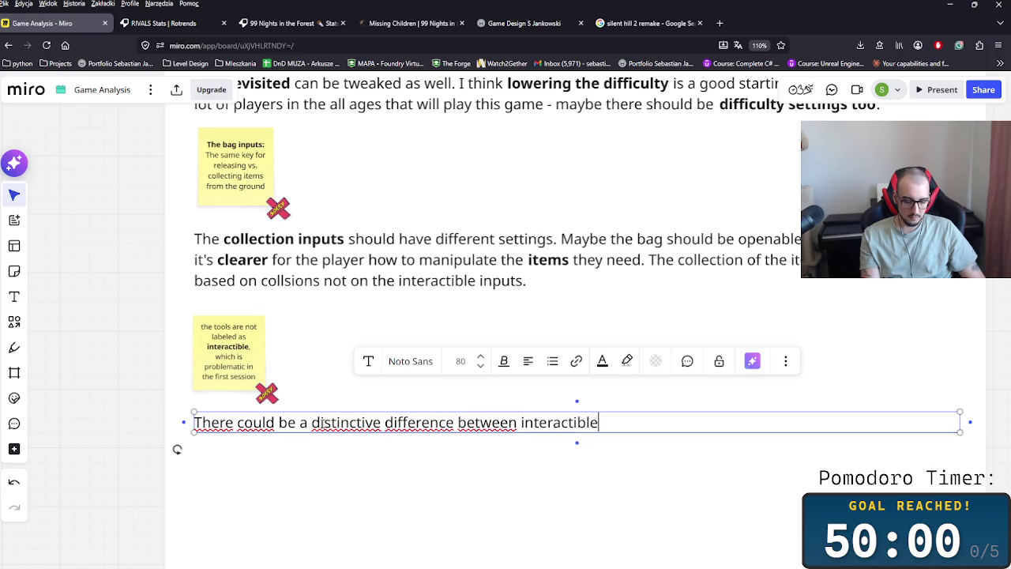
pyautogui.write('items and those that you can collec')
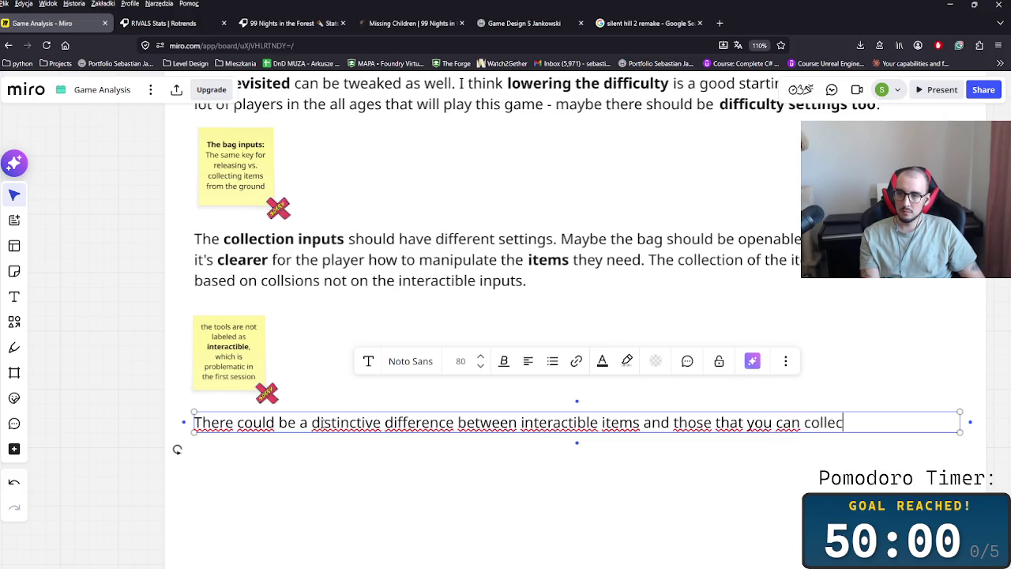
pyautogui.write('t. The ')
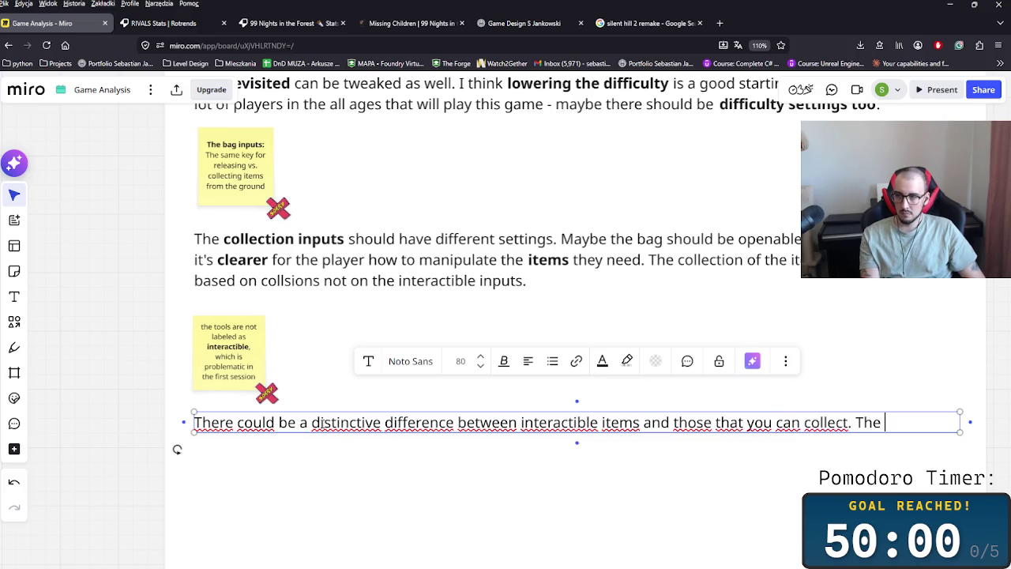
pyautogui.write('items you ')
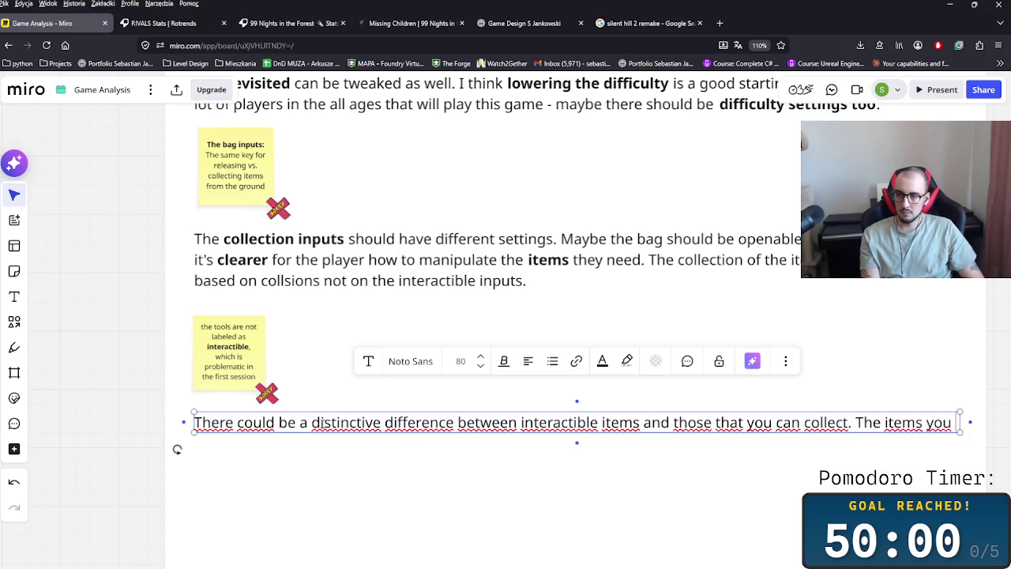
pyautogui.write('can collec')
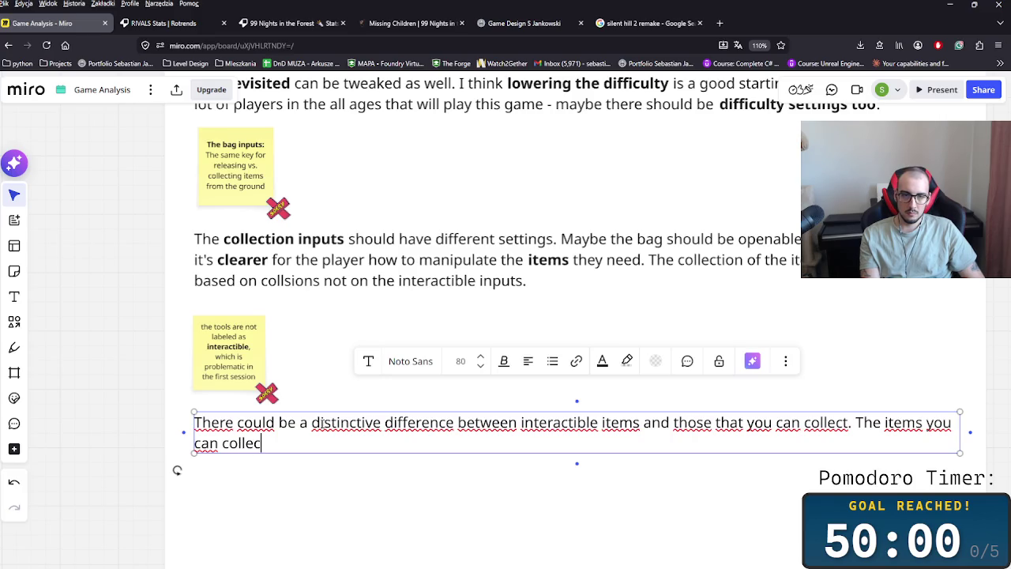
pyautogui.press('BackSpace')
pyautogui.press('BackSpace')
pyautogui.press('BackSpace')
pyautogui.press('BackSpace')
pyautogui.press('BackSpace')
pyautogui.press('BackSpace')
pyautogui.press('BackSpace')
pyautogui.press('BackSpace')
pyautogui.write('u can')
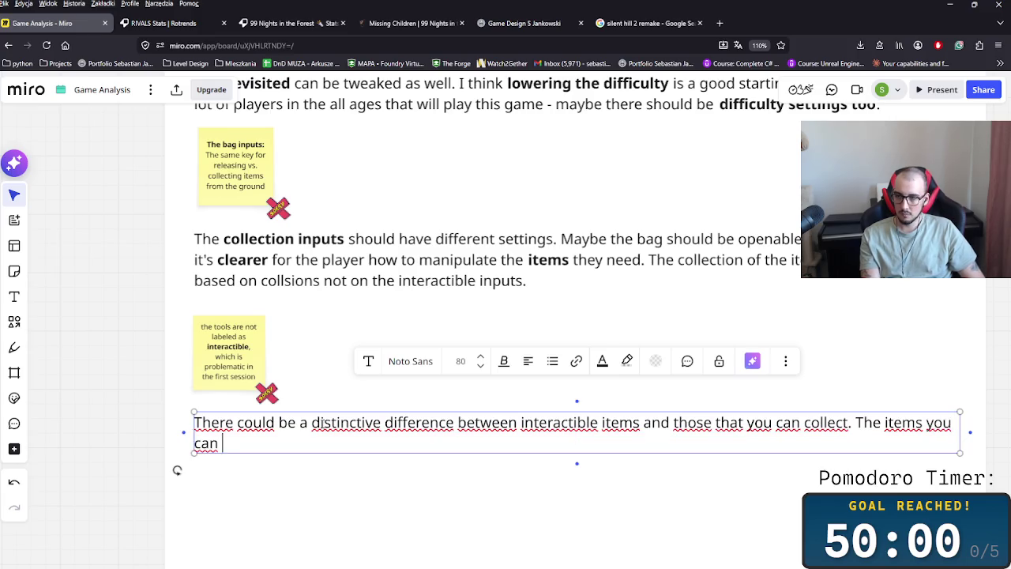
# Step: Make the words 'interactible' and 'items' bold
pyautogui.doubleClick(575, 423)
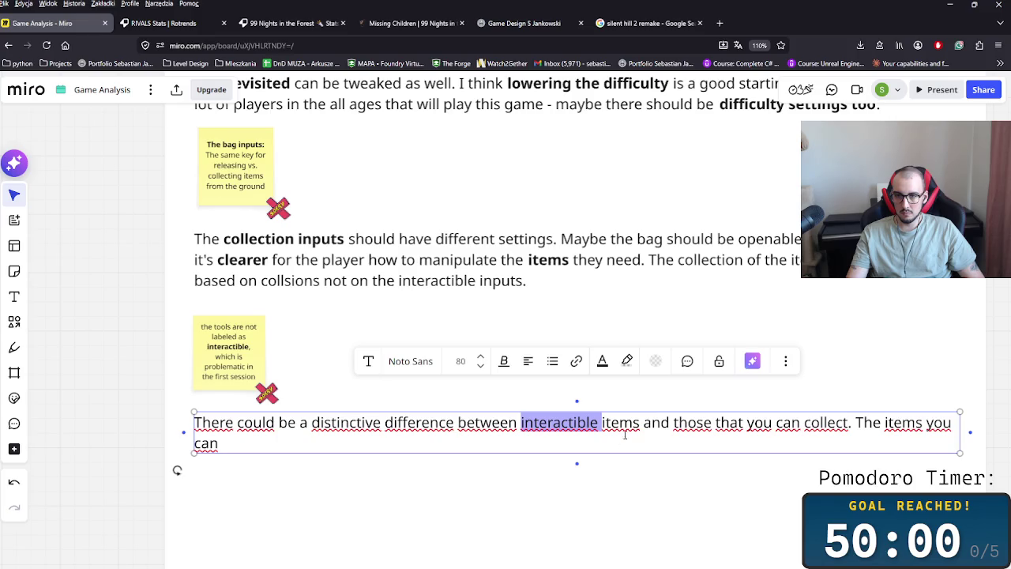
pyautogui.click(850, 423)
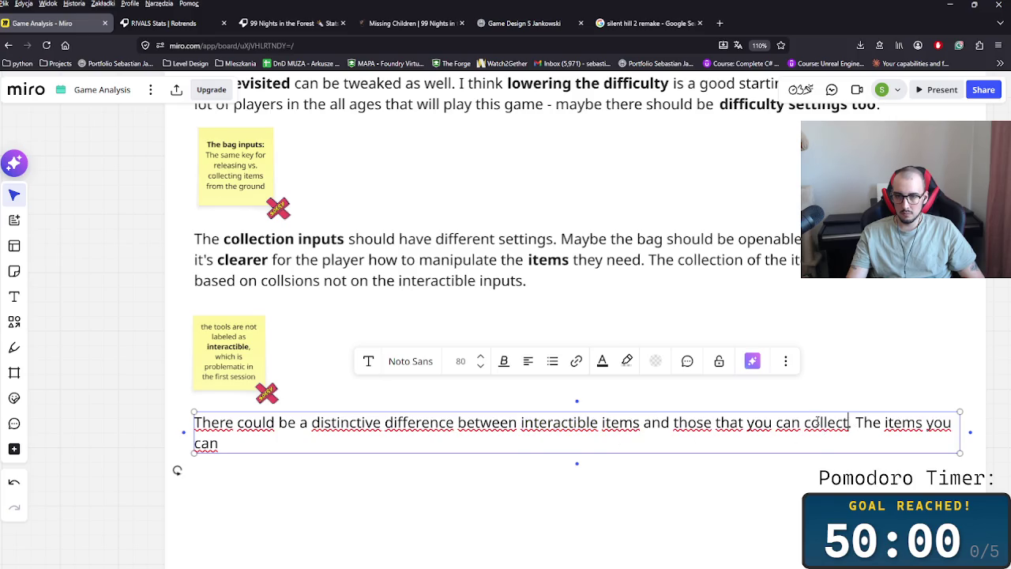
pyautogui.doubleClick(578, 422)
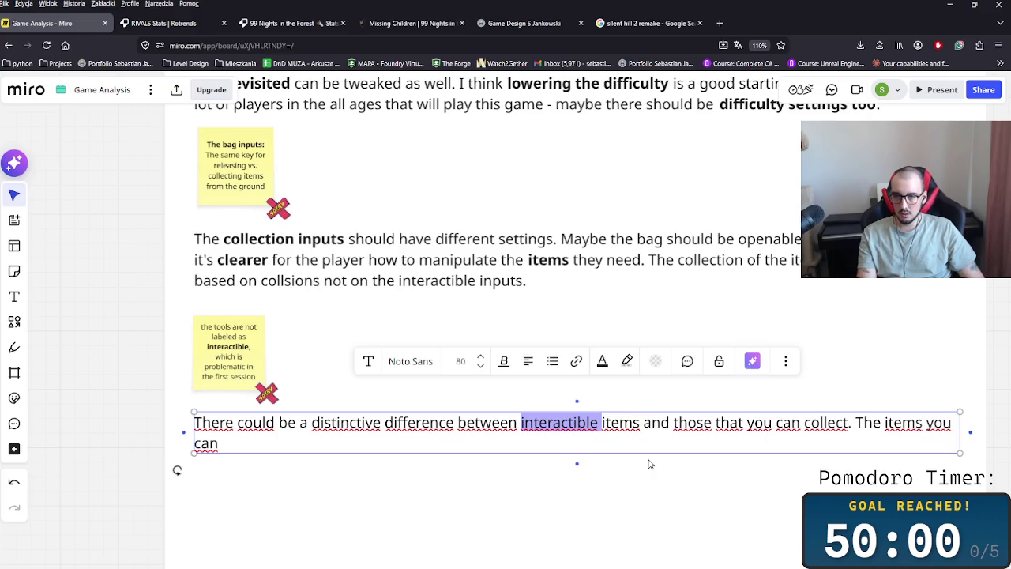
pyautogui.press('BackSpace')
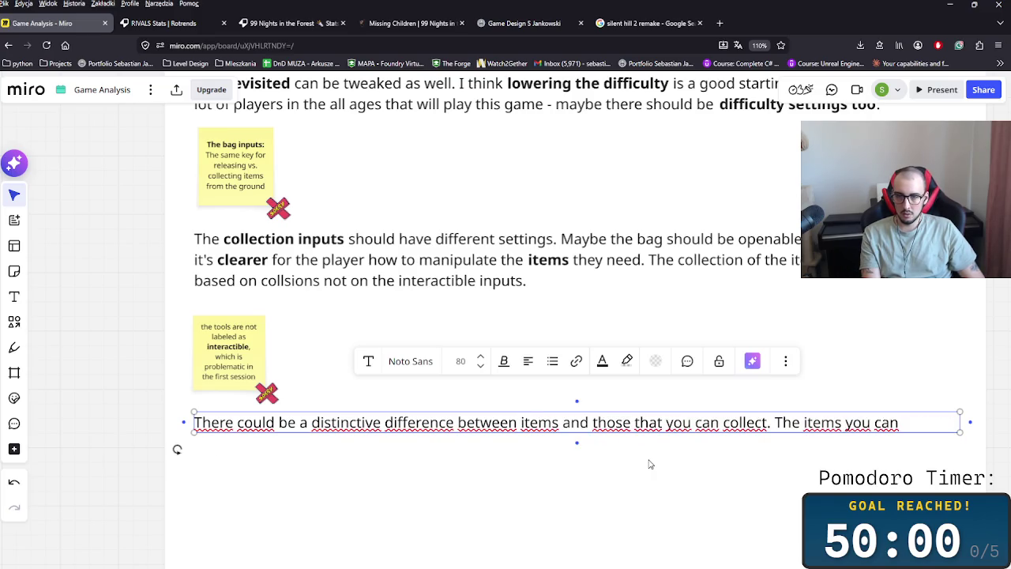
pyautogui.hotkey('ctrl', 'z')
pyautogui.hotkey('ctrl', 'b')
pyautogui.doubleClick(627, 421)
pyautogui.hotkey('ctrl', 'b')
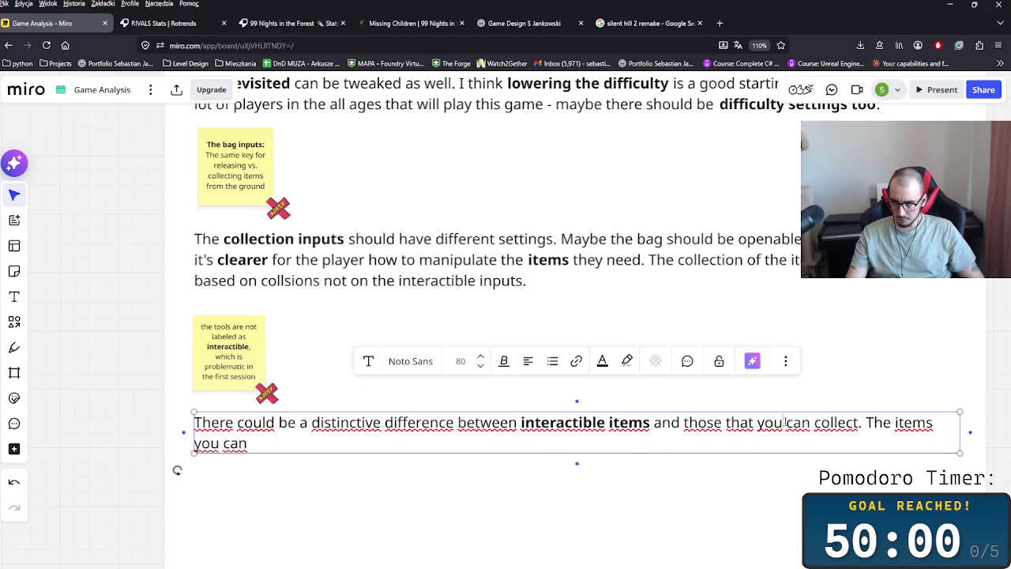
# Step: Bold 'can collect' and continue the sentence with 'need to interact with'
pyautogui.moveTo(785, 422); pyautogui.dragTo(861, 423)
pyautogui.hotkey('ctrl', 'b')
pyautogui.click(617, 439)
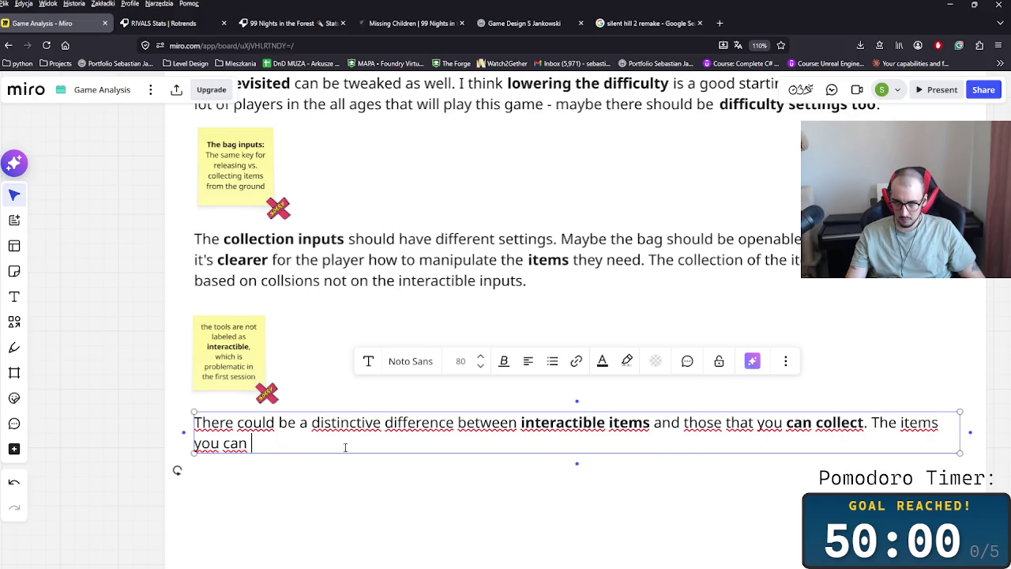
pyautogui.press('BackSpace')
pyautogui.press('BackSpace')
pyautogui.press('BackSpace')
pyautogui.press('BackSpace')
pyautogui.write('need to inter')
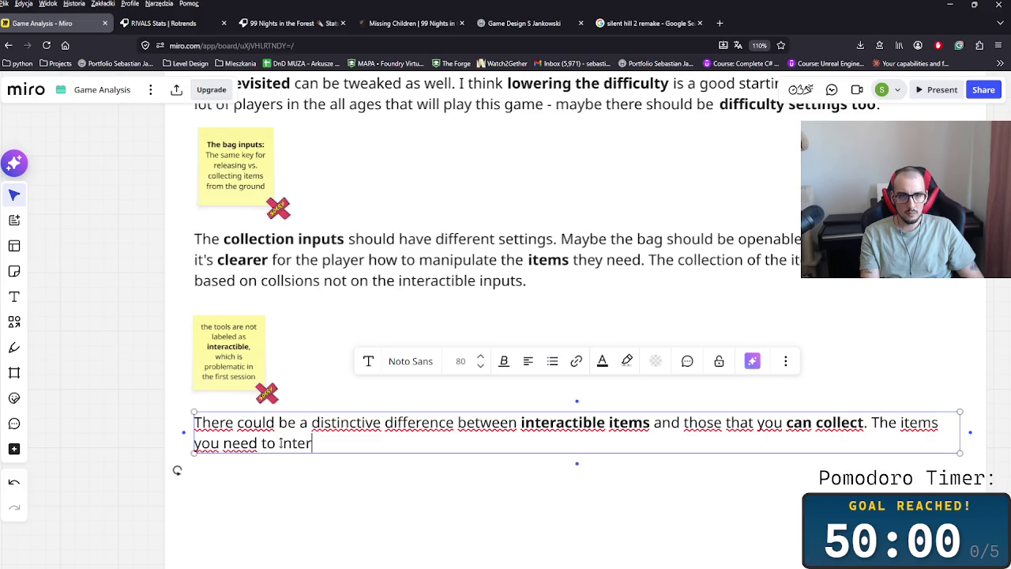
pyautogui.write('act with')
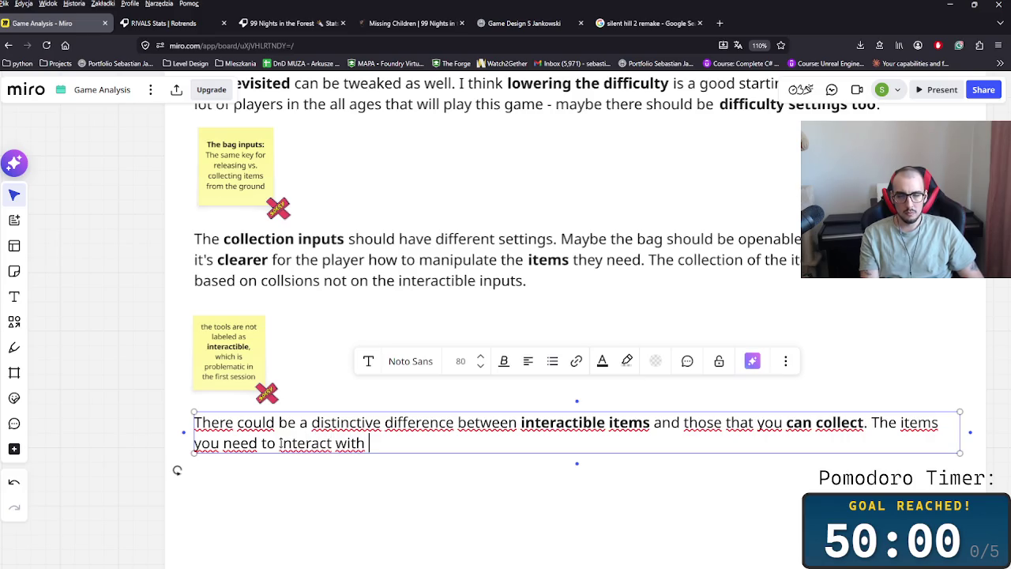
# Step: Bold 'interact' and add the sentence about a glowing outline so items are clearly interactible
pyautogui.hotkey('shift', 'Left')
pyautogui.hotkey('shift', 'Left')
pyautogui.hotkey('shift', 'Left')
pyautogui.hotkey('shift', 'Left')
pyautogui.hotkey('ctrl', 'b')
pyautogui.press('End')
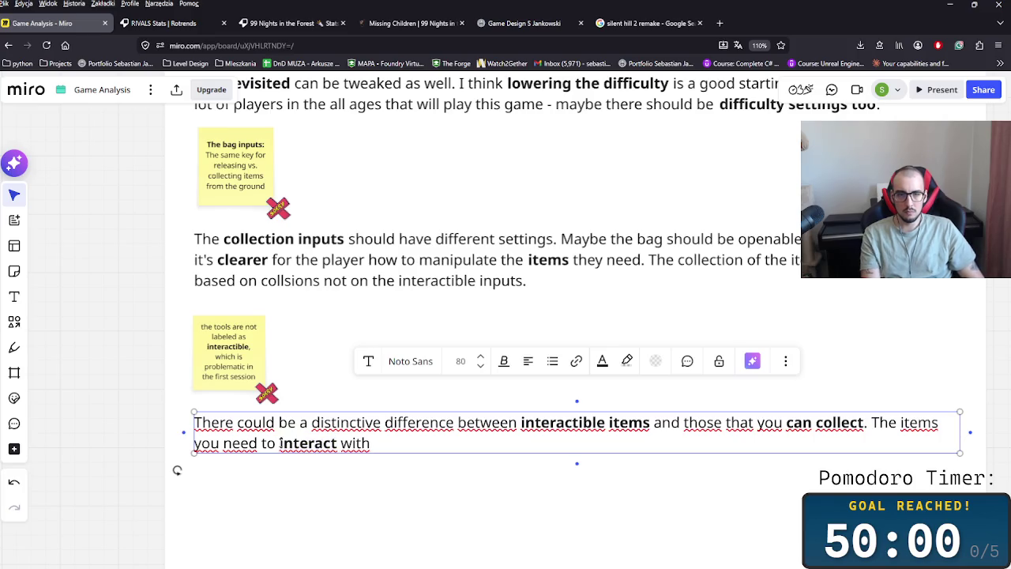
pyautogui.write(' is a')
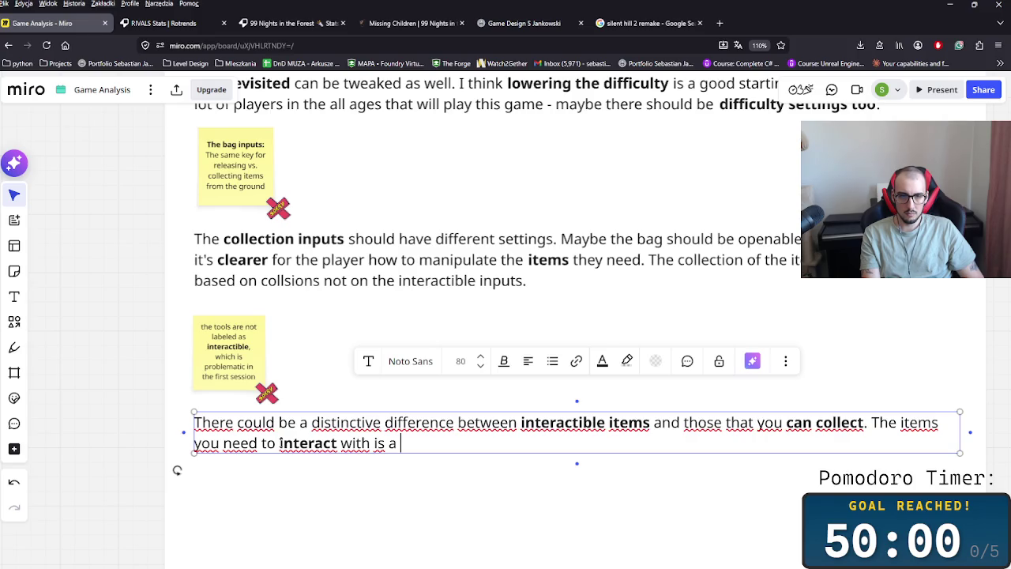
pyautogui.press('BackSpace')
pyautogui.press('BackSpace')
pyautogui.press('BackSpace')
pyautogui.press('BackSpace')
pyautogui.press('BackSpace')
pyautogui.press('BackSpace')
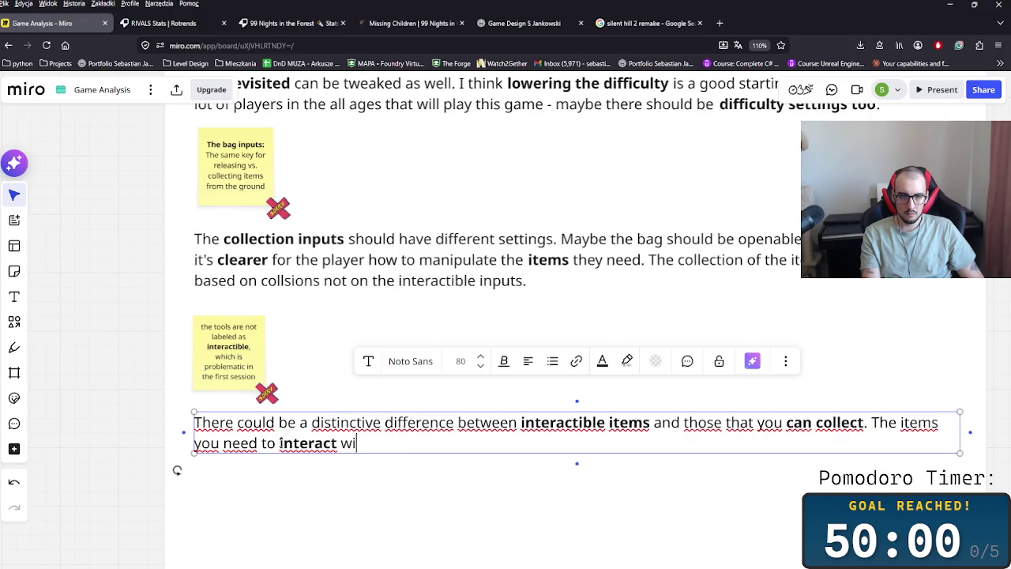
pyautogui.write('th ')
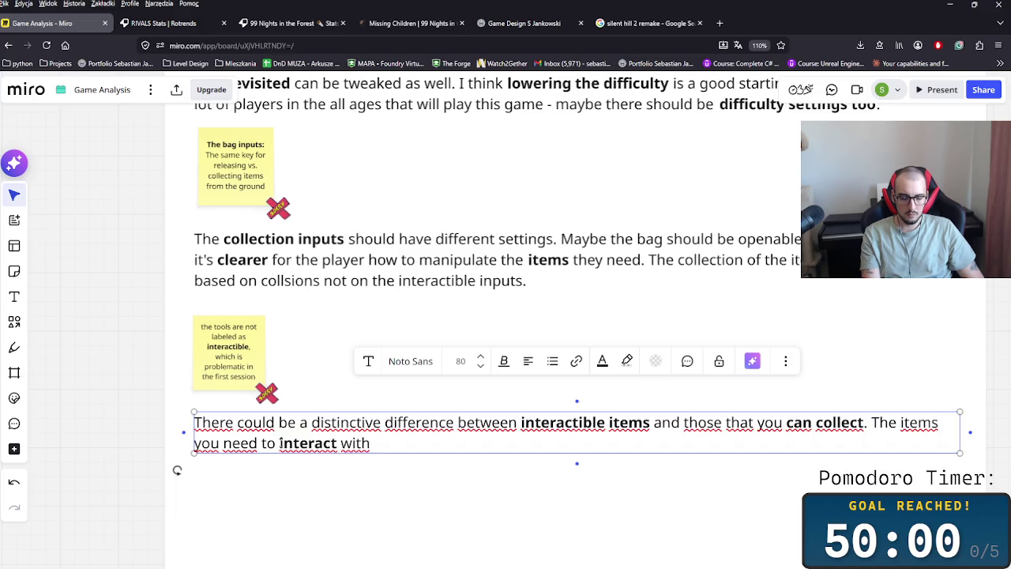
pyautogui.write('could be ')
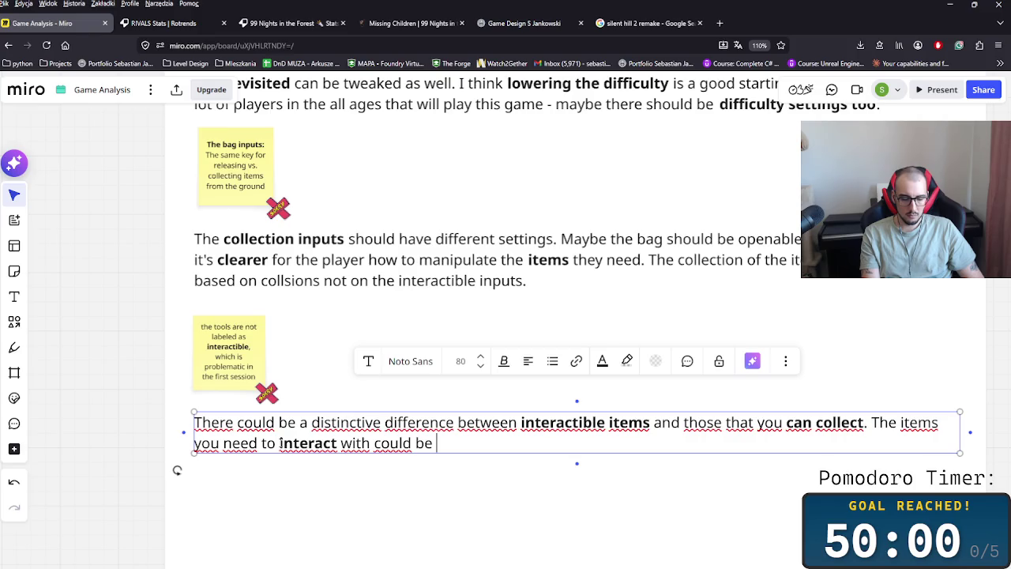
pyautogui.write('ne d with some')
pyautogui.press('BackSpace')
pyautogui.write('lowing ')
pyautogui.write("so it's ")
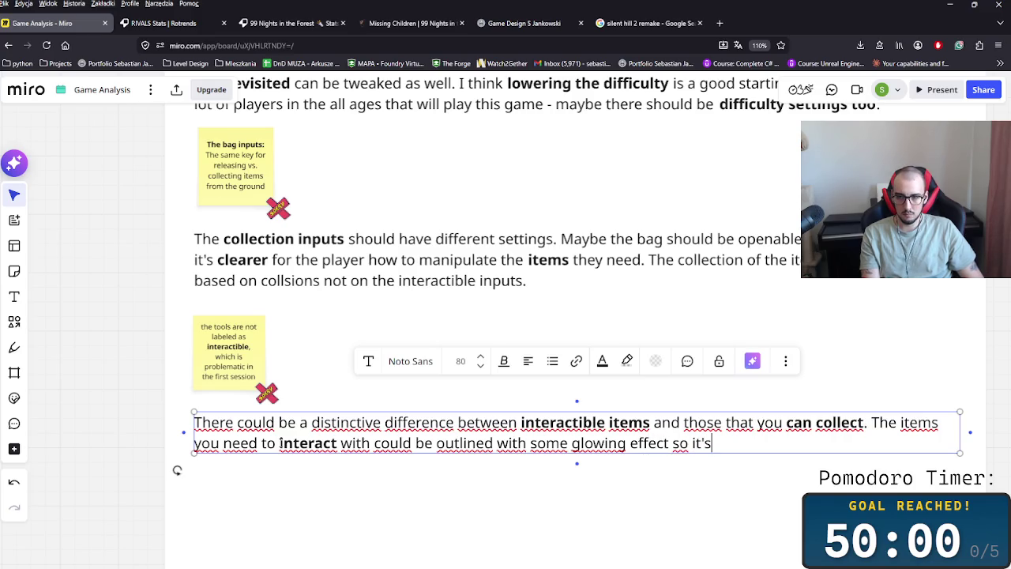
pyautogui.write(' clear for')
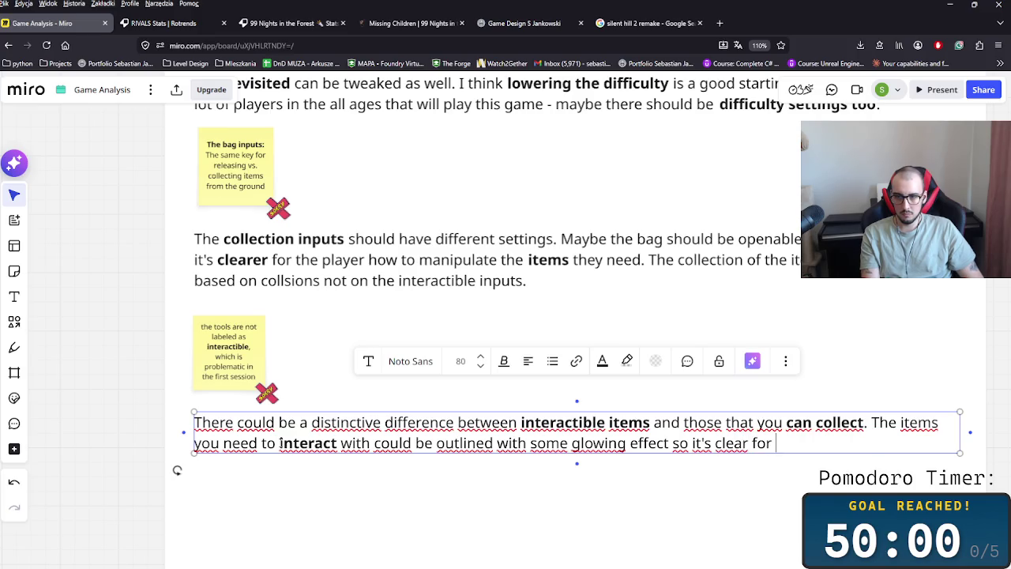
pyautogui.write('play')
pyautogui.press('BackSpace')
pyautogui.press('BackSpace')
pyautogui.press('BackSpace')
pyautogui.press('BackSpace')
pyautogui.press('BackSpace')
pyautogui.press('BackSpace')
pyautogui.write('the player that')
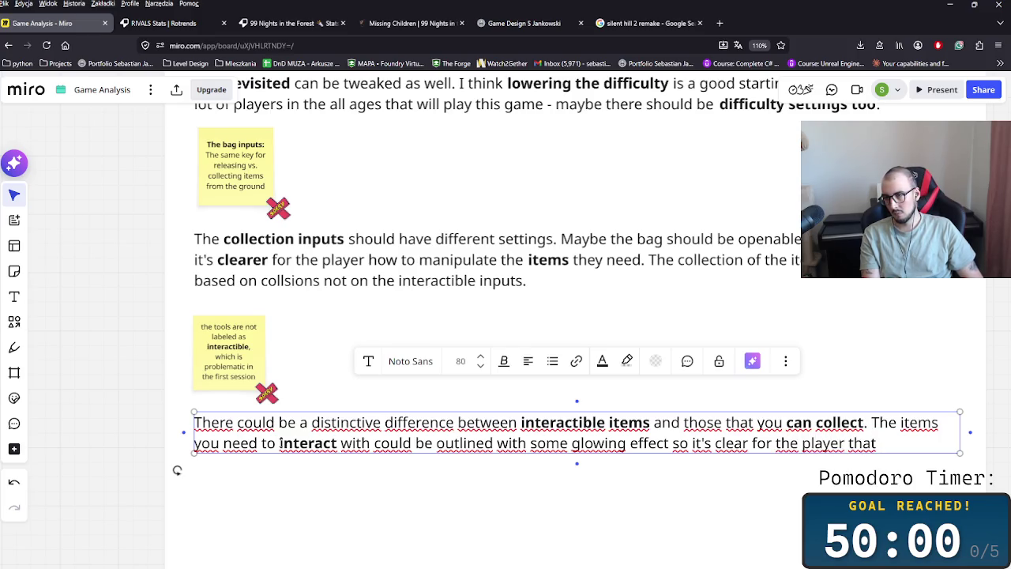
pyautogui.write(' this item')
pyautogui.write(' is clearly intera')
pyautogui.write('tiblem.')
pyautogui.press('BackSpace')
pyautogui.press('BackSpace')
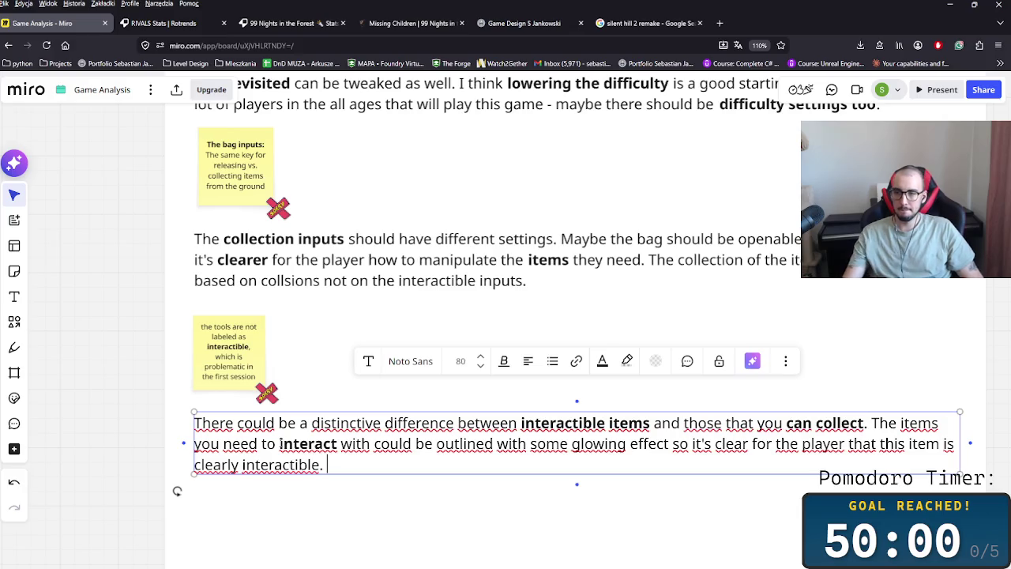
# Step: Make the words 'item' and 'interactible' bold and finish editing the paragraph
pyautogui.click(907, 452)
pyautogui.doubleClick(919, 443)
pyautogui.hotkey('ctrl', 'b')
pyautogui.doubleClick(314, 464)
pyautogui.hotkey('ctrl', 'b')
pyautogui.click(395, 478)
pyautogui.scroll(-5, 383, 488)
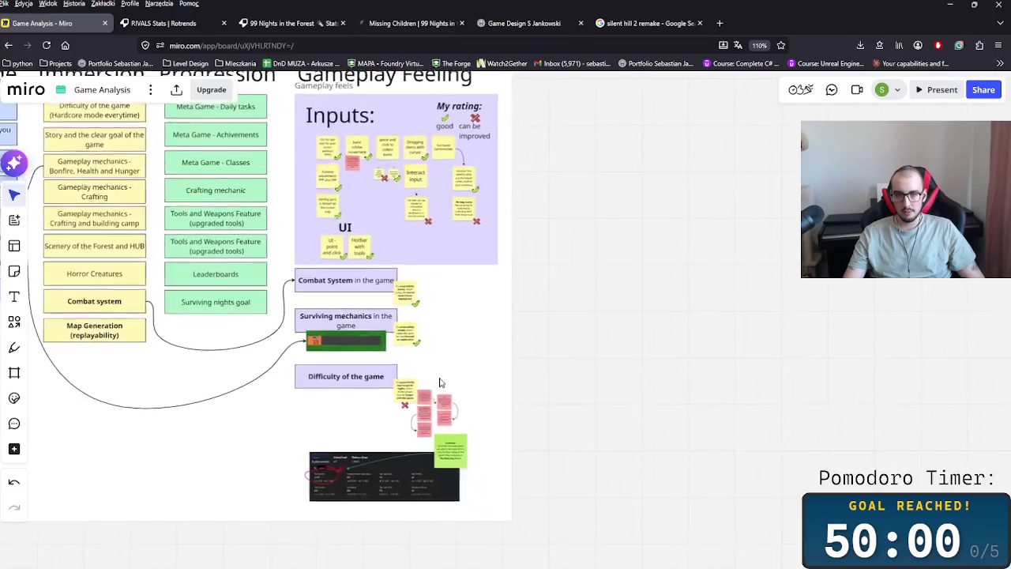
pyautogui.scroll(5, 463, 425)
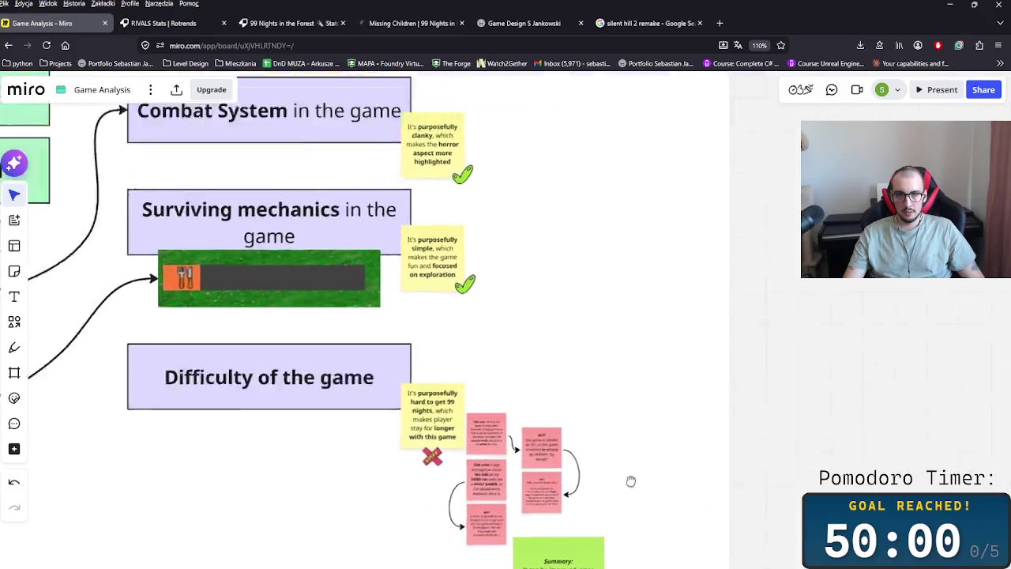
pyautogui.scroll(2, 501, 366)
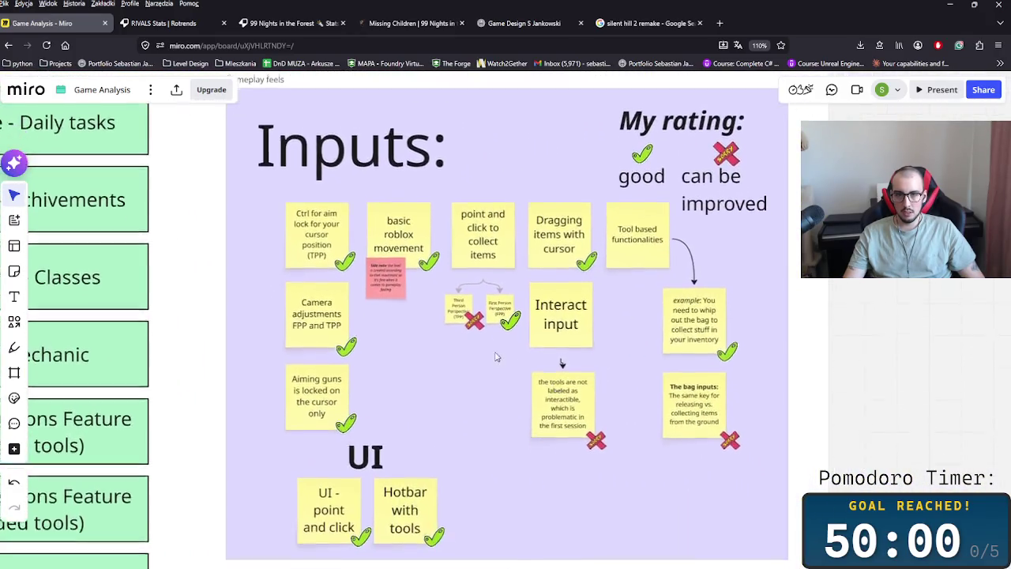
pyautogui.scroll(2, 485, 306)
pyautogui.scroll(2, 457, 371)
pyautogui.scroll(1, 466, 376)
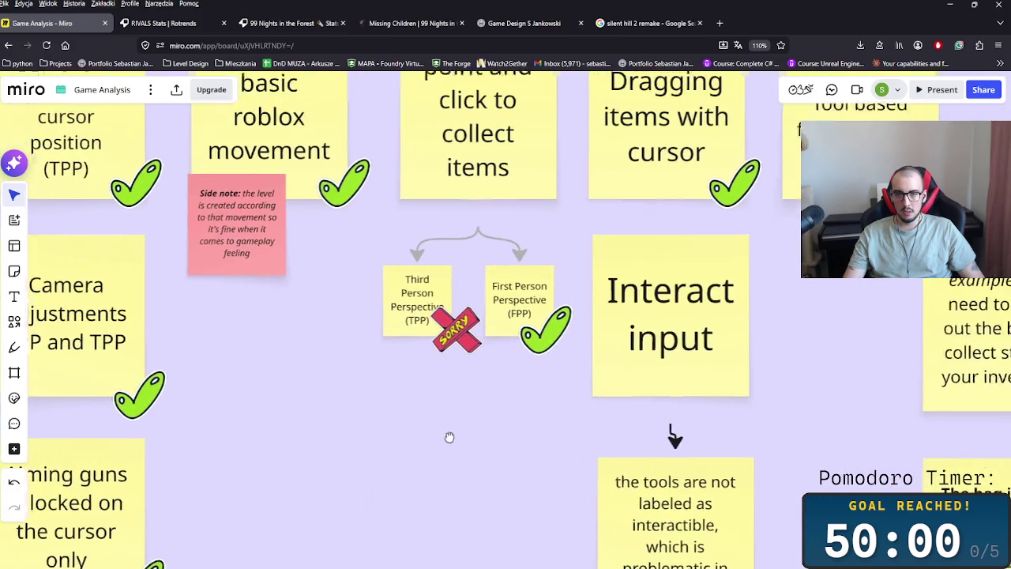
pyautogui.scroll(-1, 447, 379)
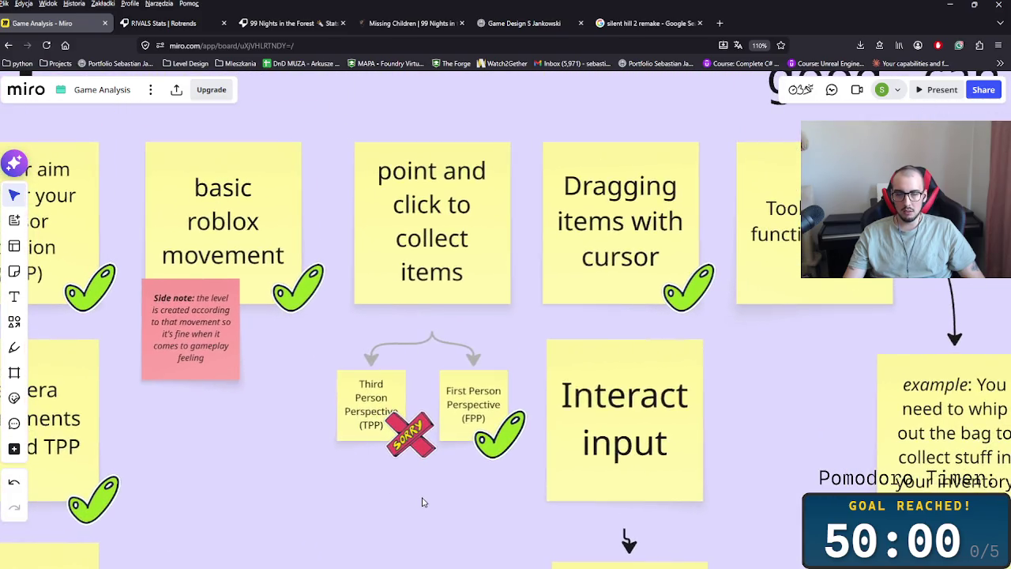
pyautogui.scroll(-3, 476, 505)
pyautogui.scroll(-3, 476, 506)
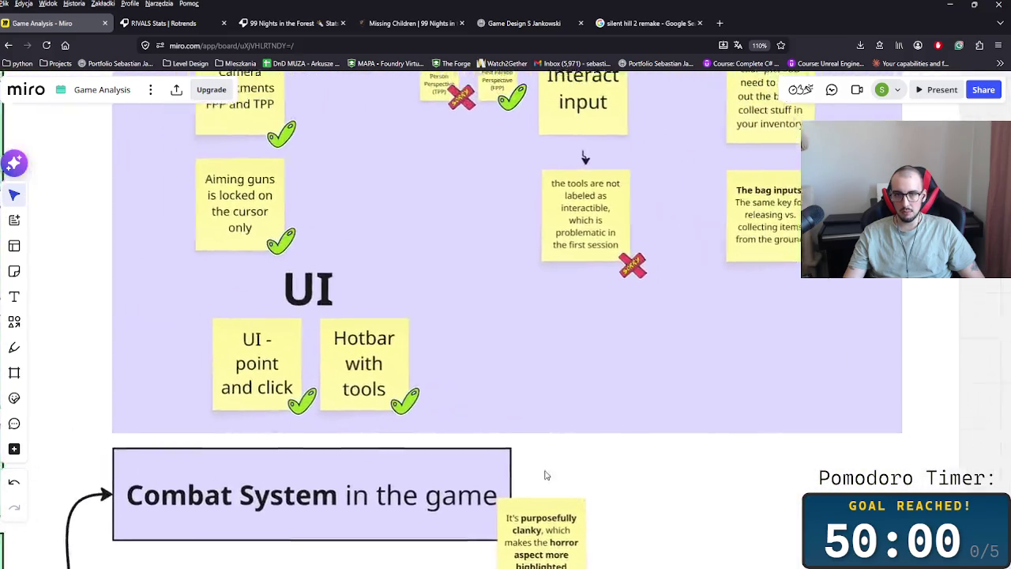
pyautogui.scroll(-2, 549, 481)
pyautogui.scroll(-2, 519, 429)
pyautogui.scroll(-2, 522, 441)
pyautogui.scroll(-2, 316, 431)
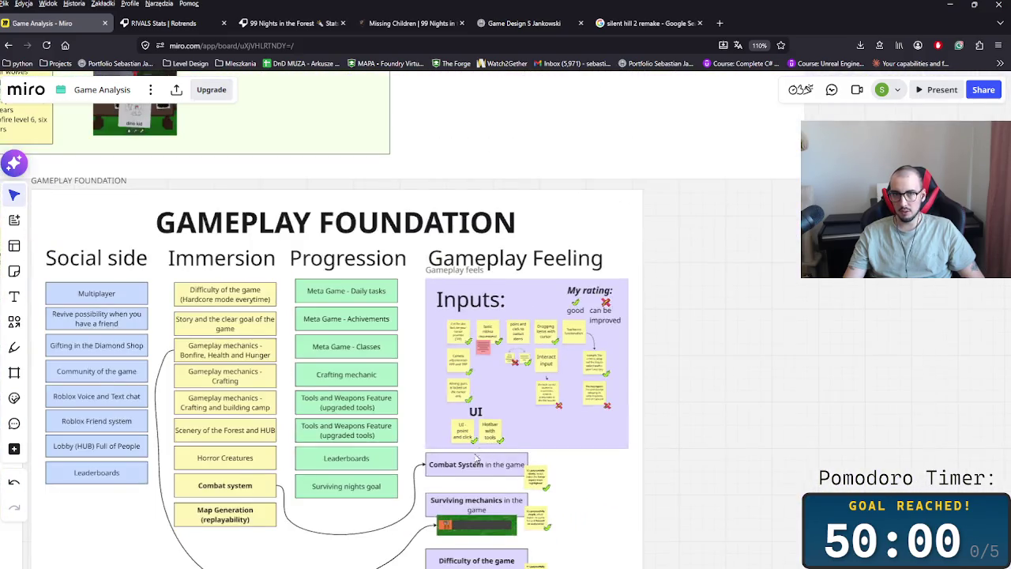
pyautogui.scroll(-2, 144, 423)
pyautogui.hscroll(-5, 371, 420)
pyautogui.scroll(-2, 370, 420)
pyautogui.scroll(1, 514, 411)
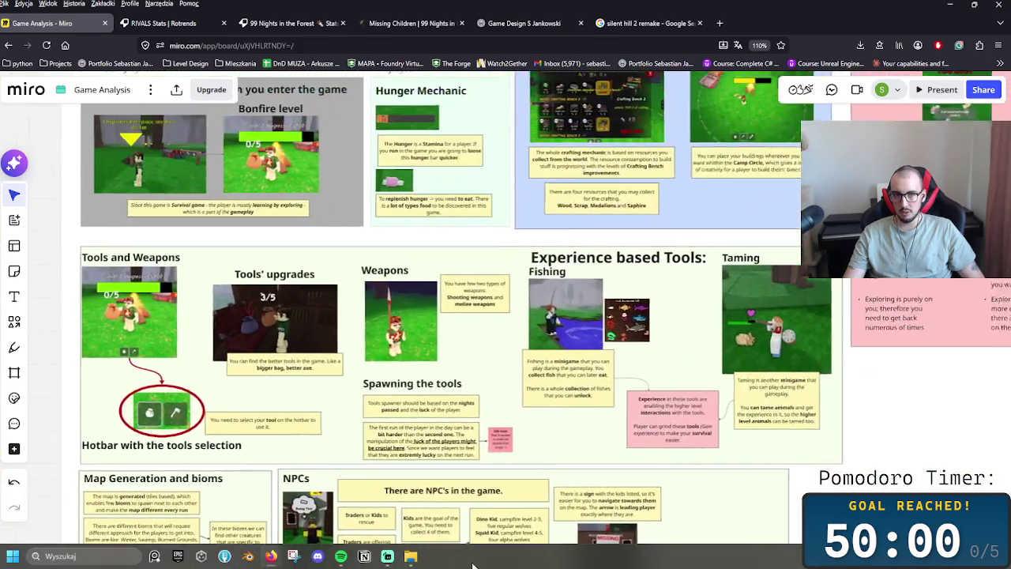
pyautogui.scroll(2, 661, 395)
pyautogui.scroll(-3, 662, 395)
pyautogui.scroll(1, 531, 388)
pyautogui.scroll(-1, 479, 501)
pyautogui.scroll(3, 557, 300)
pyautogui.scroll(-3, 634, 367)
pyautogui.scroll(2, 493, 454)
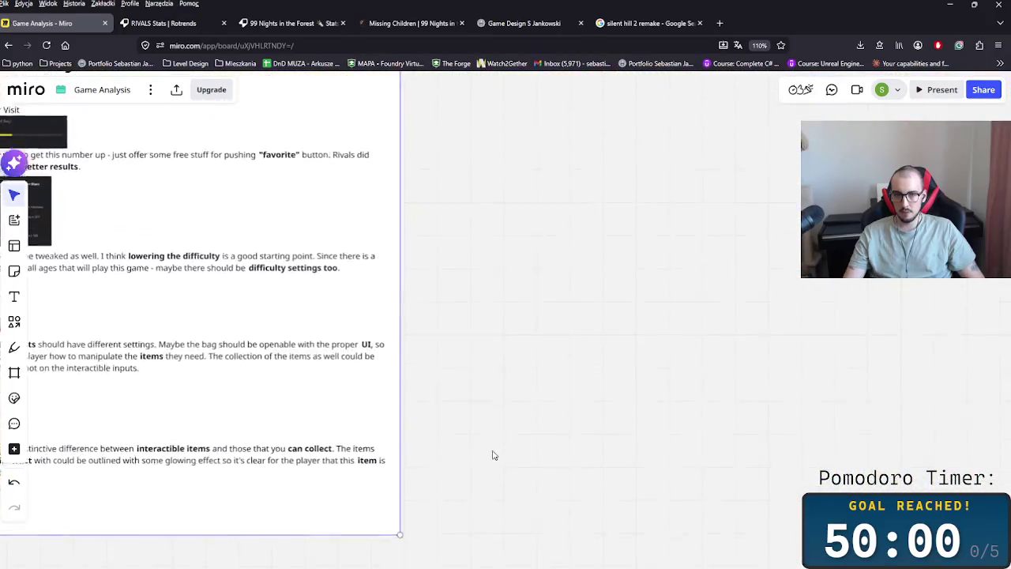
pyautogui.scroll(-1, 662, 442)
pyautogui.scroll(2, 569, 282)
pyautogui.scroll(-1, 569, 282)
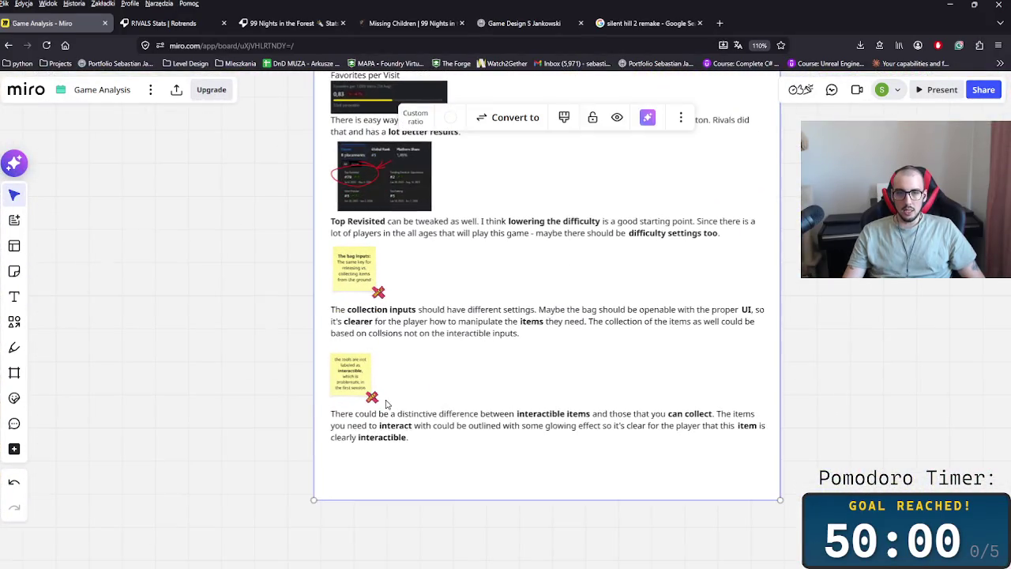
pyautogui.hscroll(-1, 395, 399)
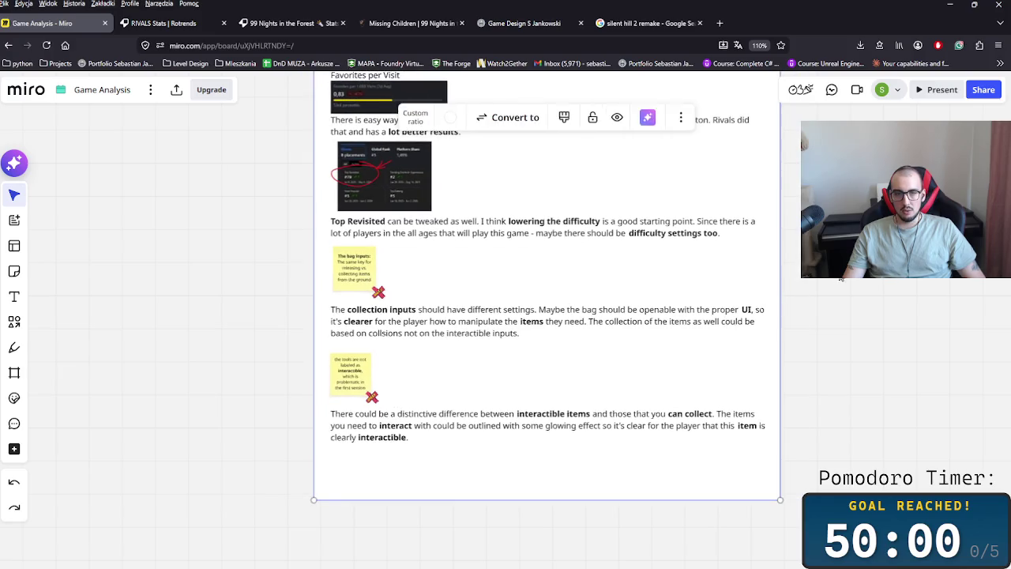
pyautogui.scroll(3, 770, 326)
pyautogui.scroll(-2, 708, 429)
pyautogui.scroll(-1, 678, 407)
pyautogui.scroll(-1, 678, 407)
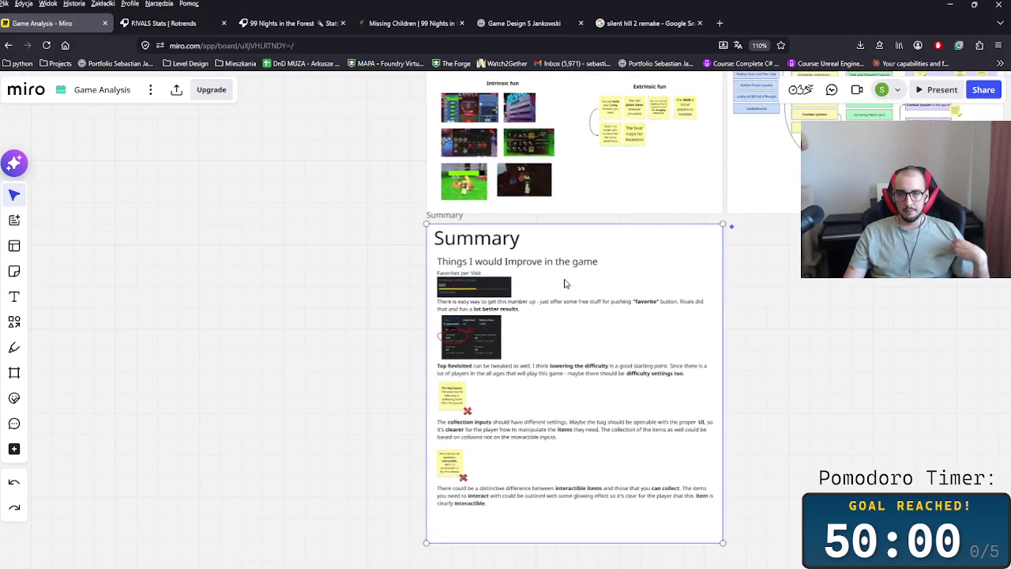
# Step: Bring the Summary frame into view and widen it slightly to the right
pyautogui.click(454, 403)
pyautogui.click(786, 447)
pyautogui.moveTo(785, 447); pyautogui.dragTo(582, 400)
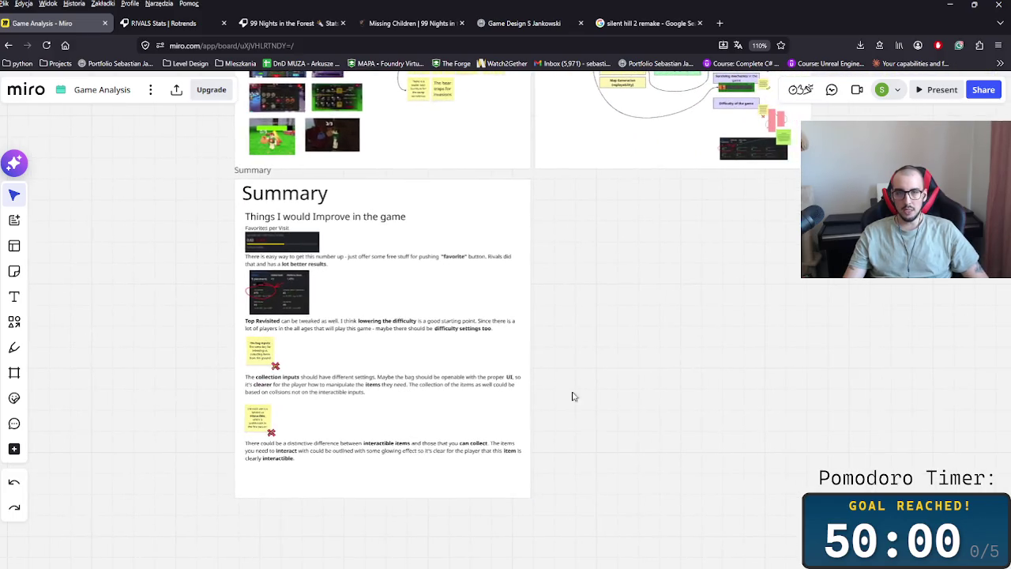
pyautogui.click(529, 352)
pyautogui.moveTo(528, 351); pyautogui.dragTo(535, 350)
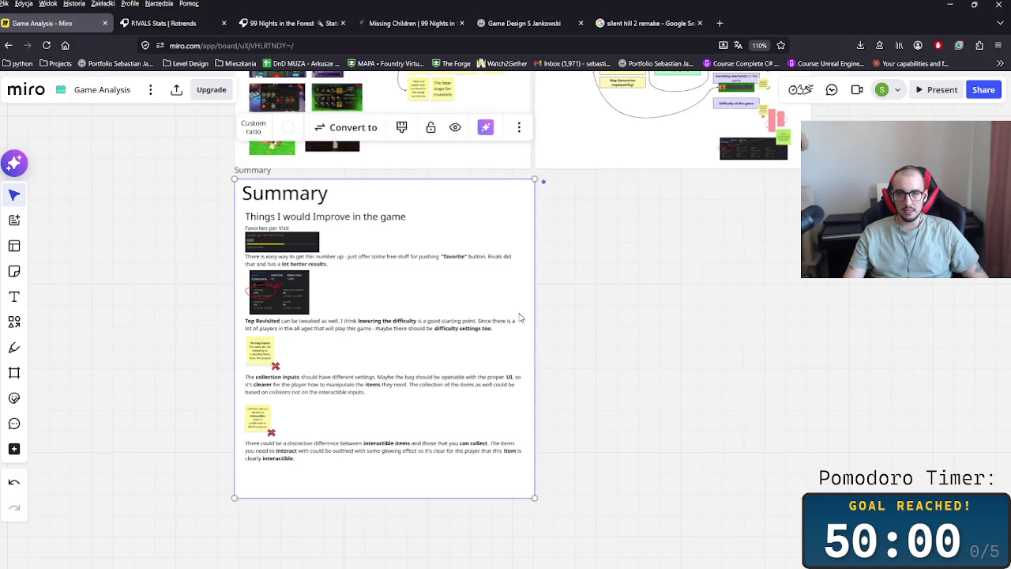
pyautogui.click(731, 251)
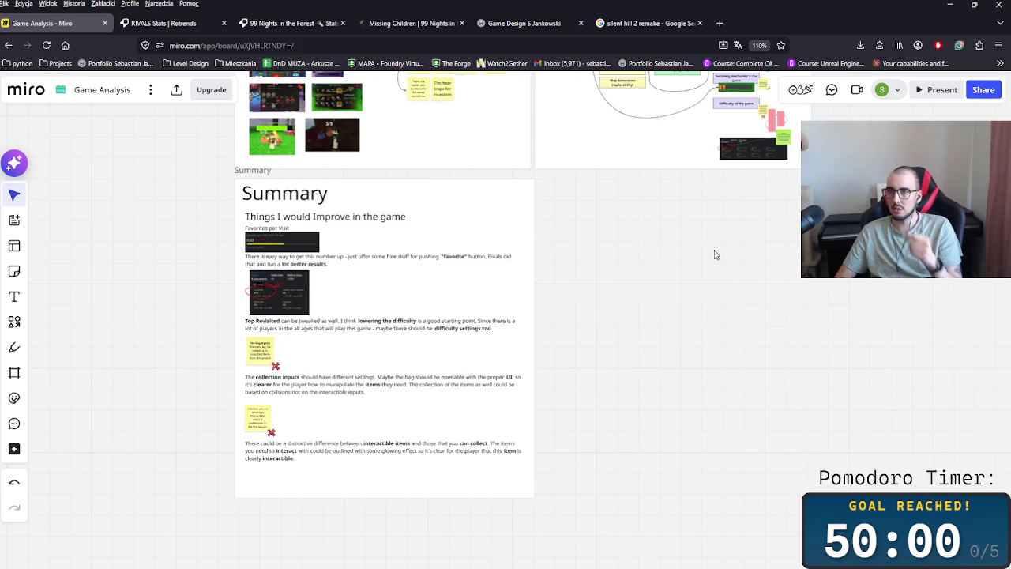
pyautogui.scroll(5, 675, 253)
pyautogui.scroll(3, 565, 368)
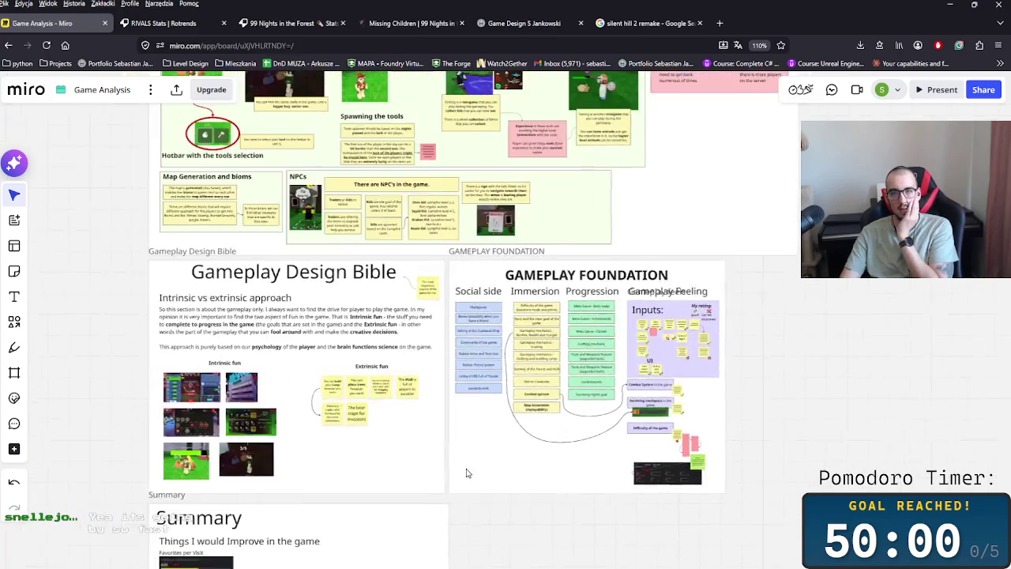
pyautogui.scroll(3, 510, 399)
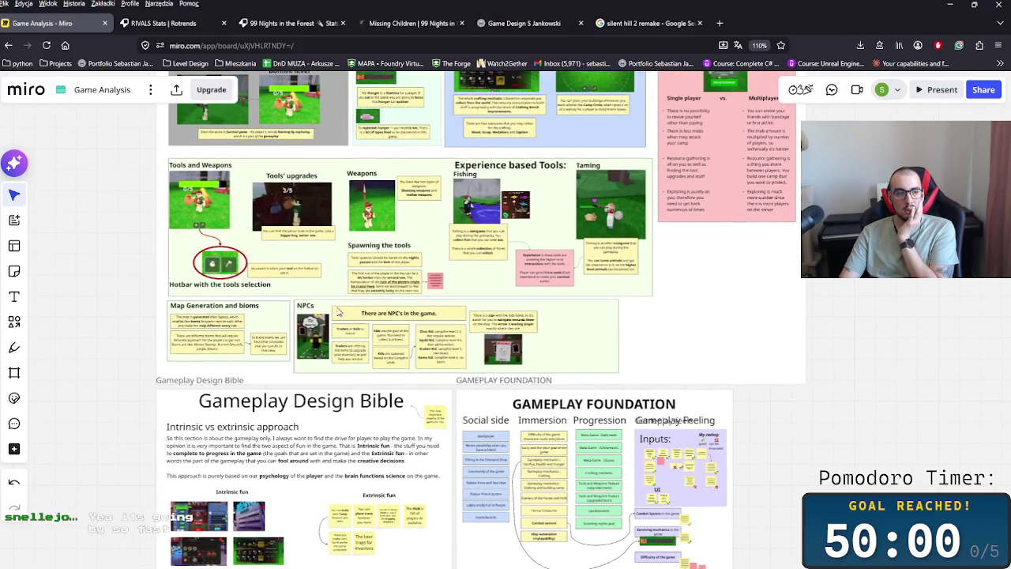
pyautogui.scroll(8, 573, 312)
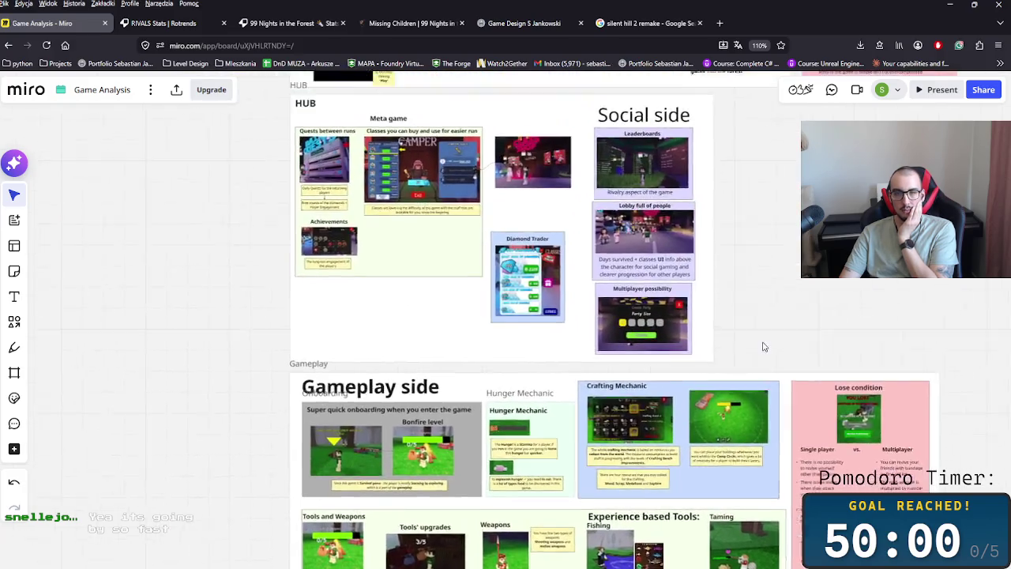
pyautogui.scroll(6, 763, 346)
pyautogui.scroll(3, 659, 532)
pyautogui.scroll(-3, 653, 449)
pyautogui.scroll(4, 632, 287)
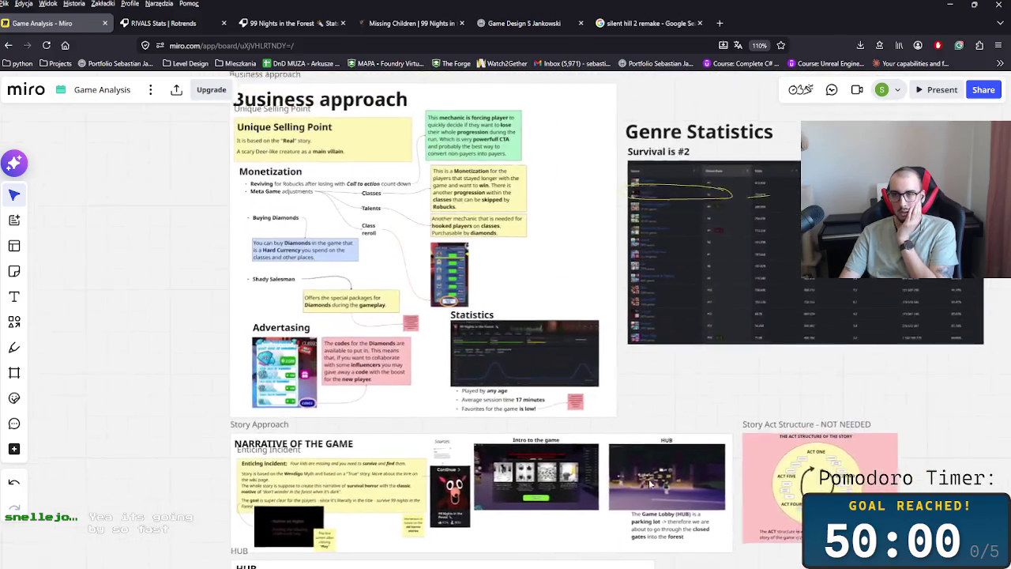
pyautogui.scroll(2, 649, 480)
pyautogui.scroll(2, 600, 450)
pyautogui.scroll(-6, 564, 425)
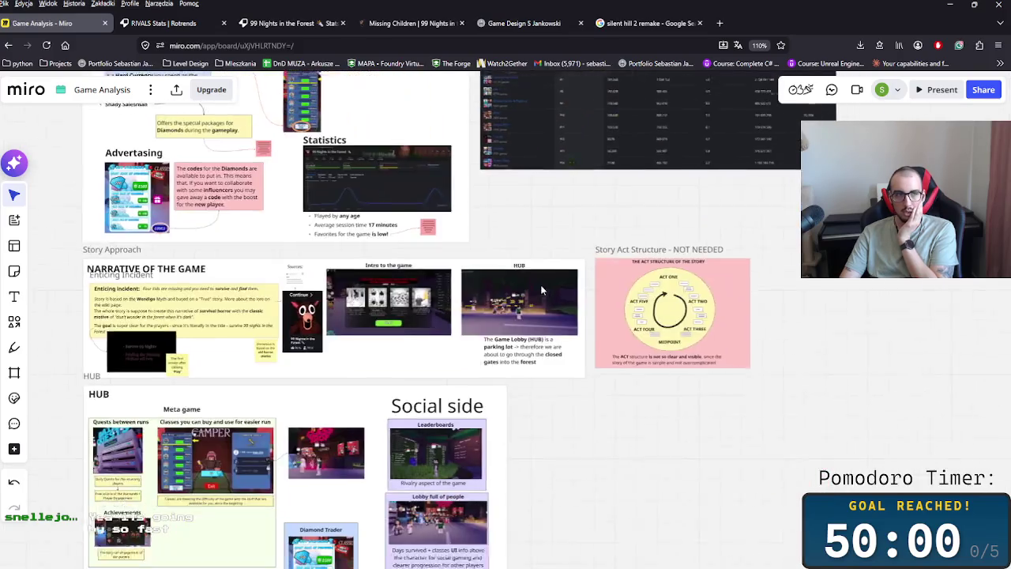
pyautogui.scroll(1, 548, 480)
pyautogui.scroll(5, 514, 465)
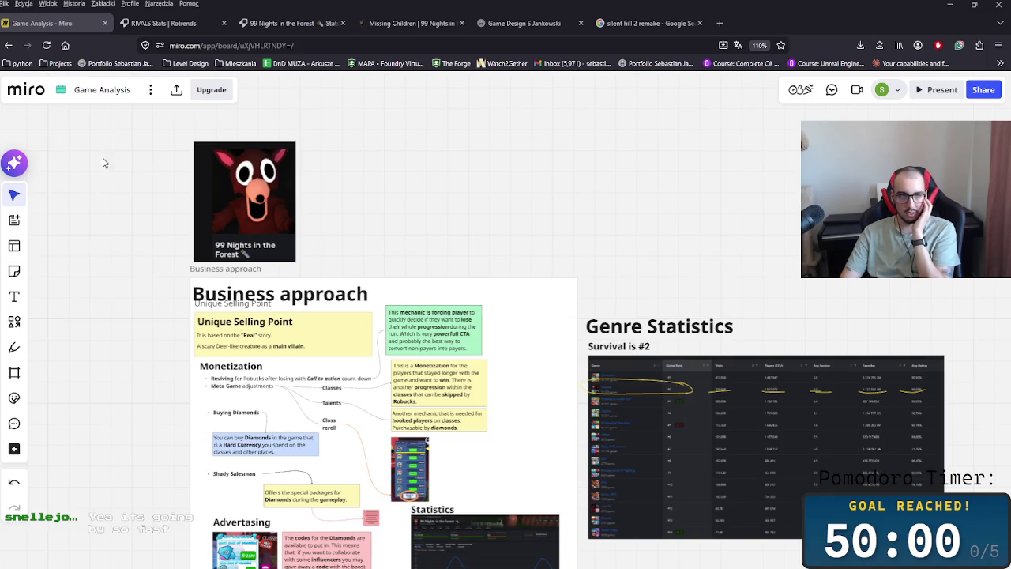
pyautogui.scroll(-4, 372, 244)
pyautogui.scroll(-1, 506, 269)
pyautogui.scroll(-2, 643, 299)
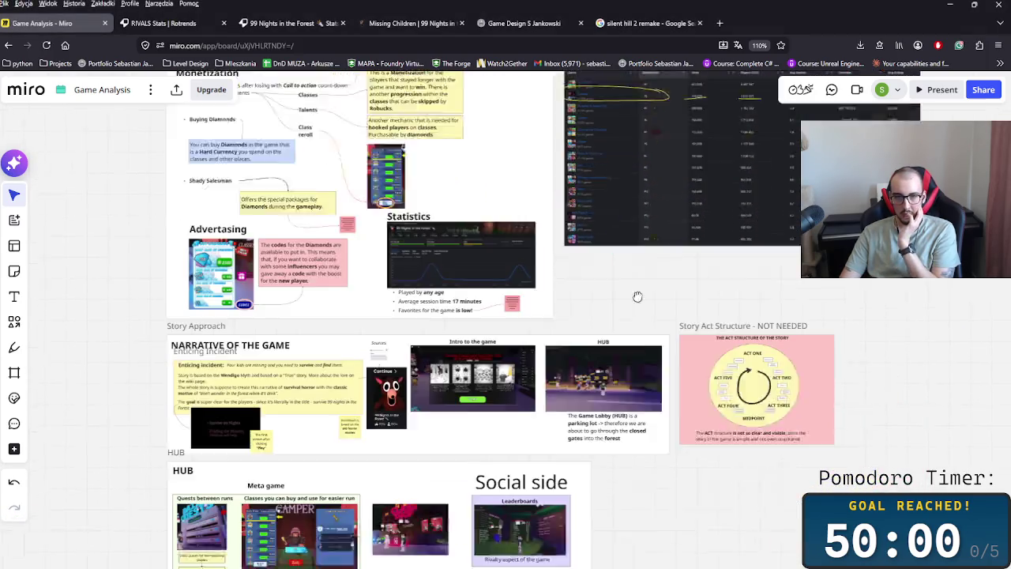
pyautogui.scroll(-1, 643, 299)
pyautogui.scroll(-6, 684, 514)
pyautogui.scroll(-1, 755, 316)
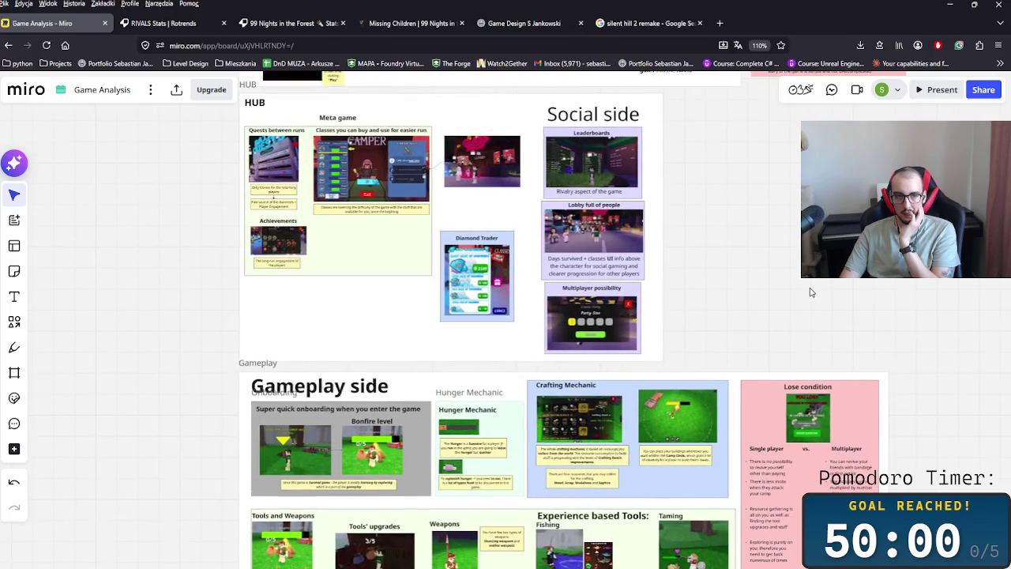
pyautogui.scroll(-2, 795, 331)
pyautogui.scroll(-2, 772, 352)
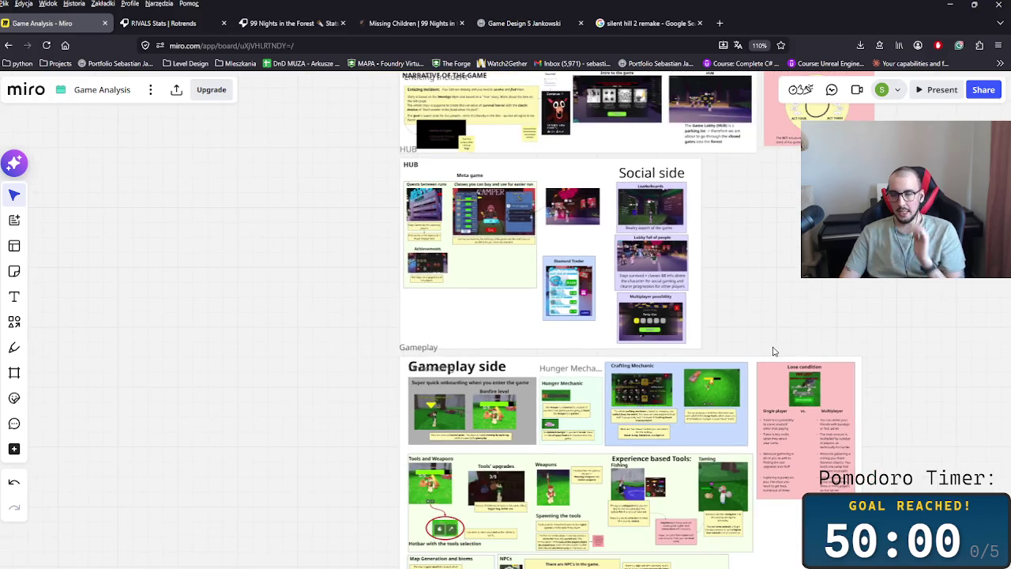
pyautogui.scroll(-2, 750, 347)
pyautogui.hscroll(2, 651, 252)
pyautogui.scroll(-1, 650, 252)
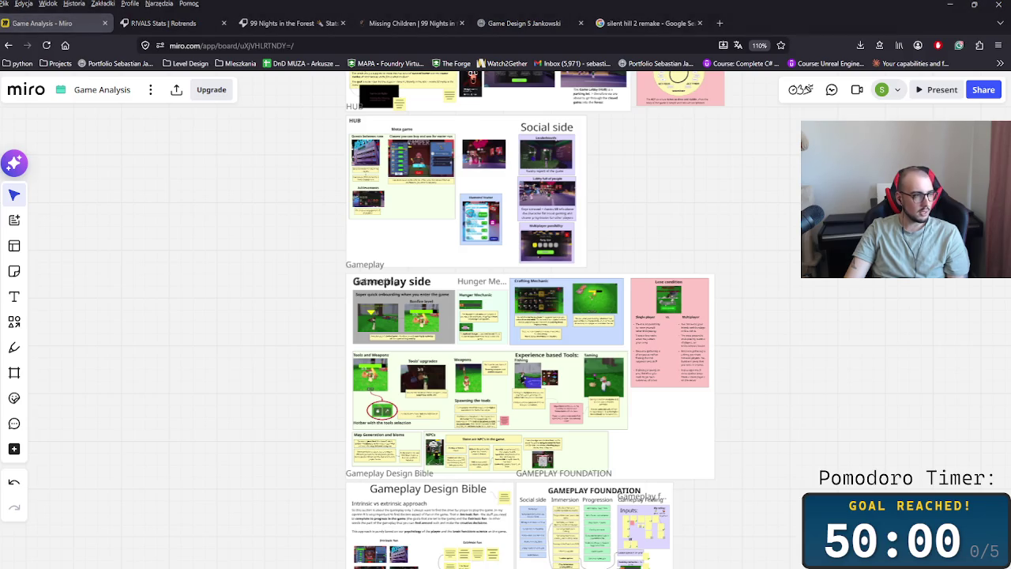
# Step: Minimize the browser and scroll through the Roblox app page
pyautogui.click(951, 4)
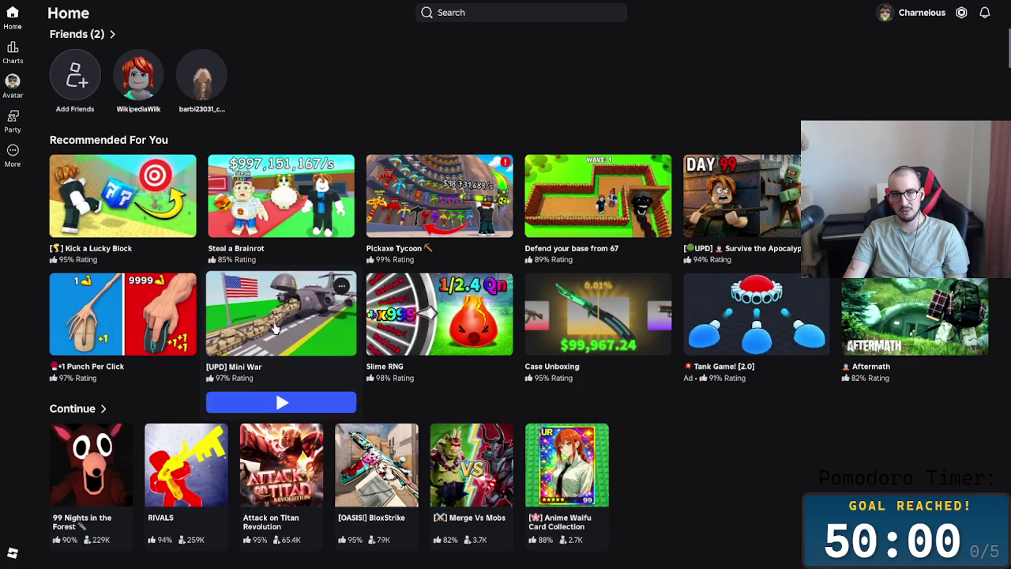
pyautogui.scroll(-1, 411, 322)
pyautogui.scroll(-1, 410, 321)
pyautogui.scroll(-2, 407, 316)
pyautogui.scroll(-3, 403, 309)
pyautogui.scroll(-1, 400, 300)
pyautogui.scroll(1, 316, 280)
pyautogui.scroll(4, 187, 258)
pyautogui.scroll(2, 107, 177)
pyautogui.scroll(2, 107, 177)
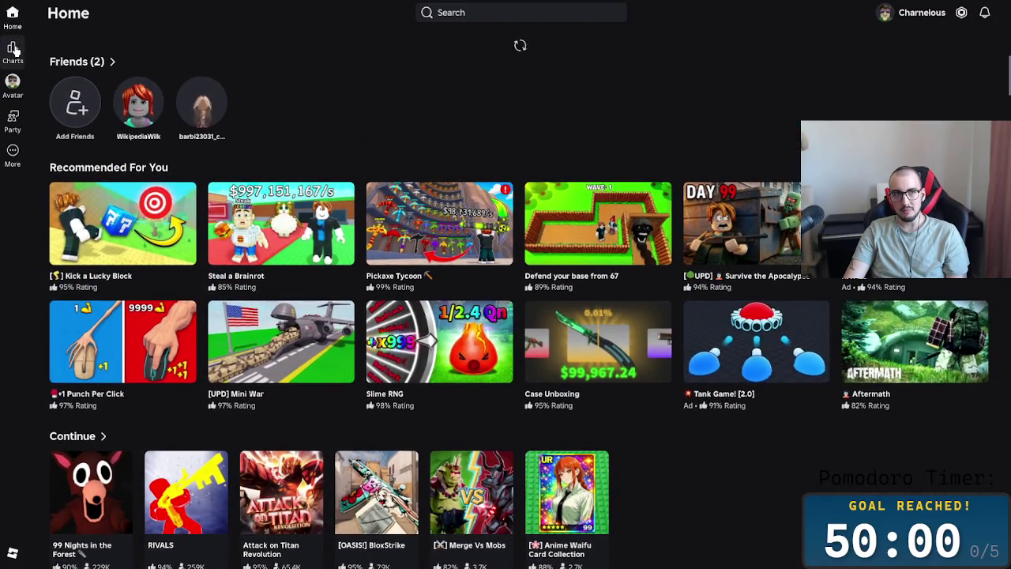
# Step: Return to Roblox Home and launch RIVALS from the Continue row
pyautogui.click(14, 50)
pyautogui.click(12, 16)
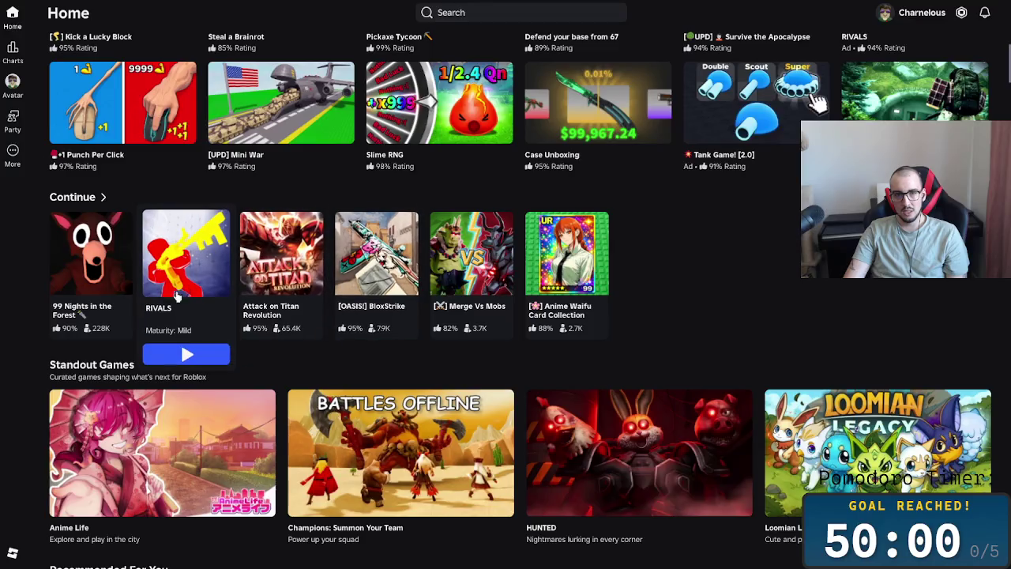
pyautogui.click(178, 349)
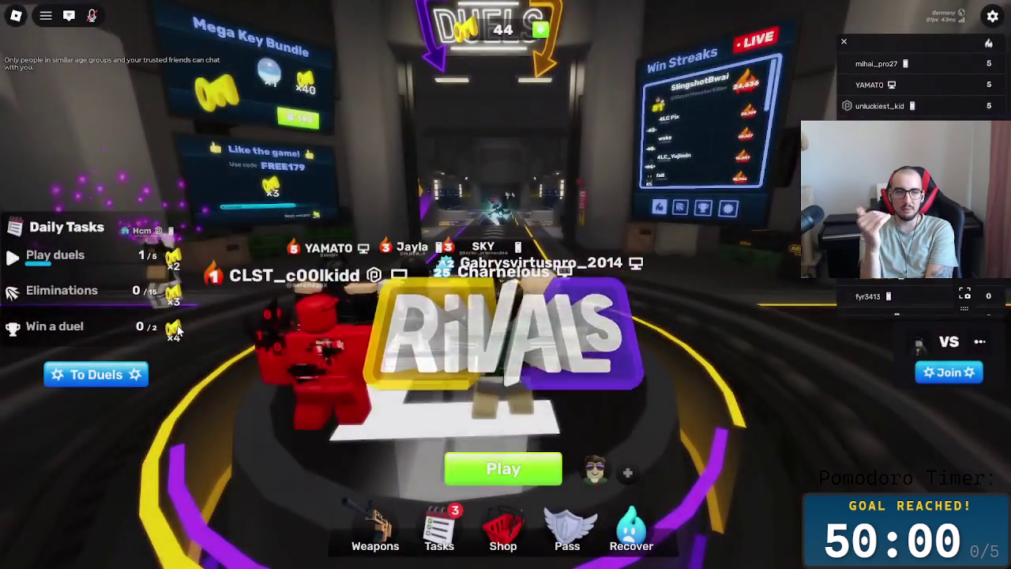
# Step: Queue for a 5v5 RIVALS match and wander the lobby while matchmaking runs
pyautogui.click(504, 471)
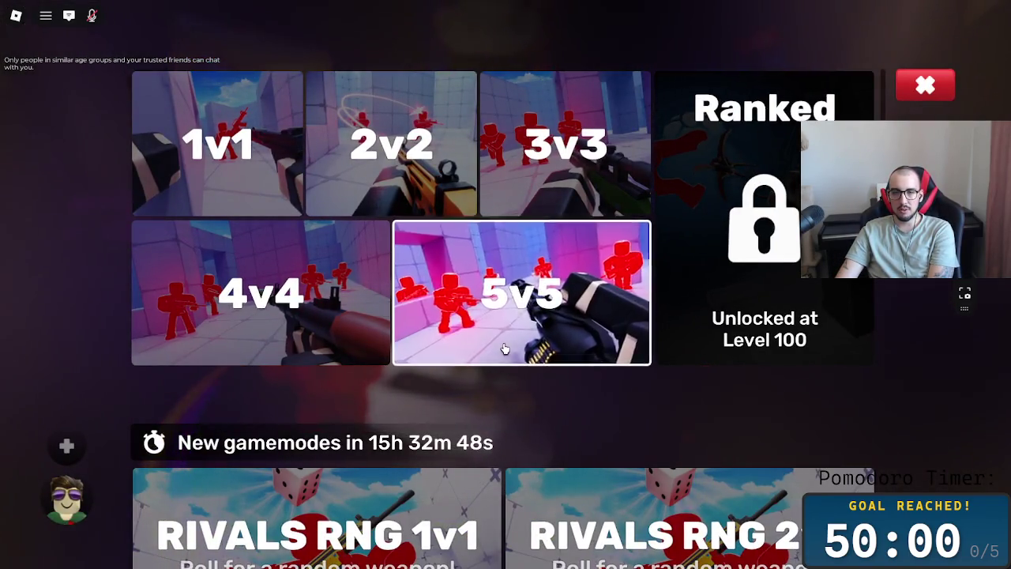
pyautogui.click(504, 349)
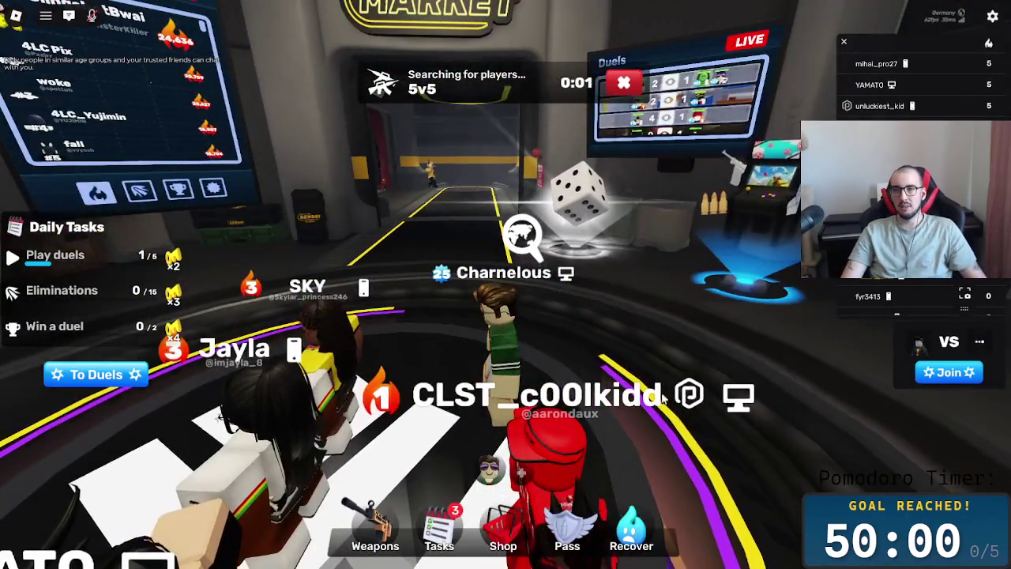
pyautogui.press('w')
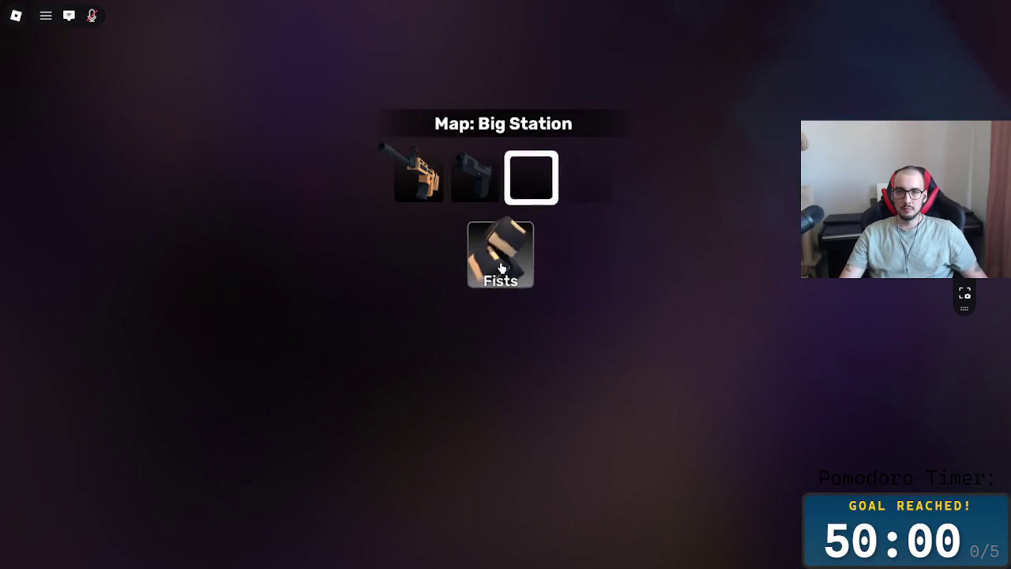
# Step: Leave the loadout screen to enter the match and equip the Assault Rifle
pyautogui.click(500, 269)
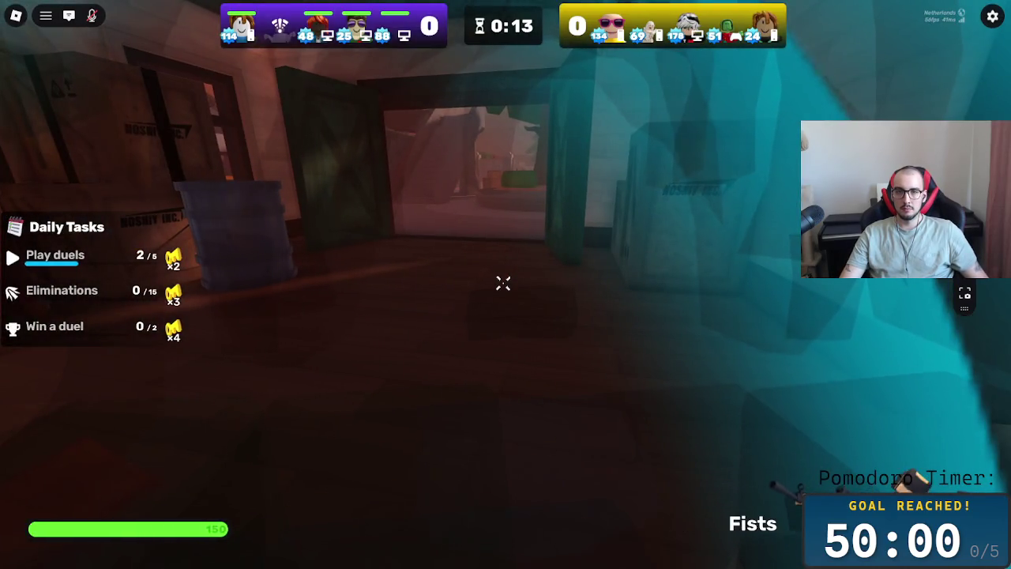
pyautogui.scroll(-1, 503, 283)
pyautogui.scroll(-1, 503, 283)
pyautogui.scroll(-1, 503, 283)
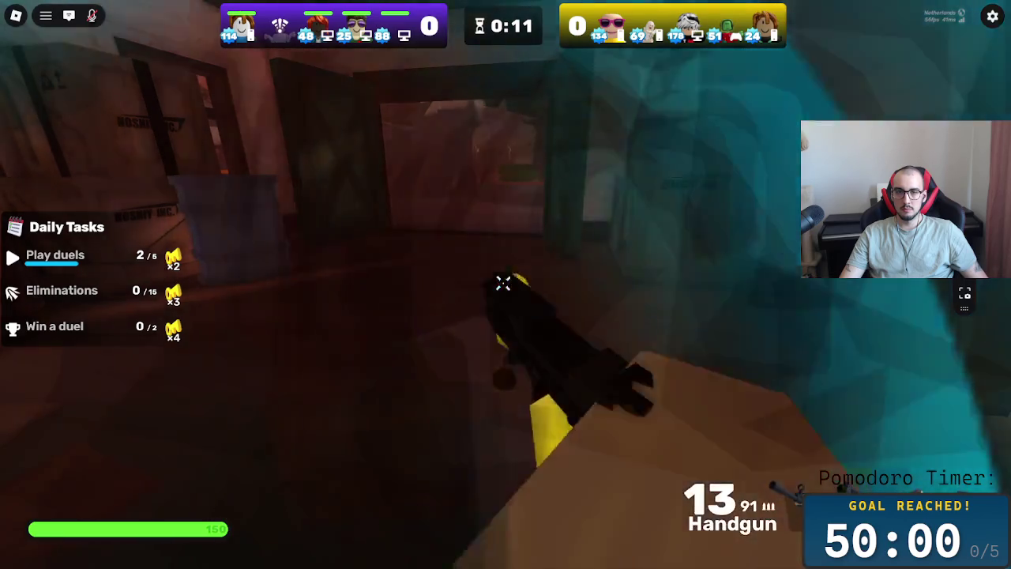
pyautogui.scroll(-1, 503, 283)
pyautogui.scroll(-1, 503, 283)
pyautogui.scroll(1, 503, 283)
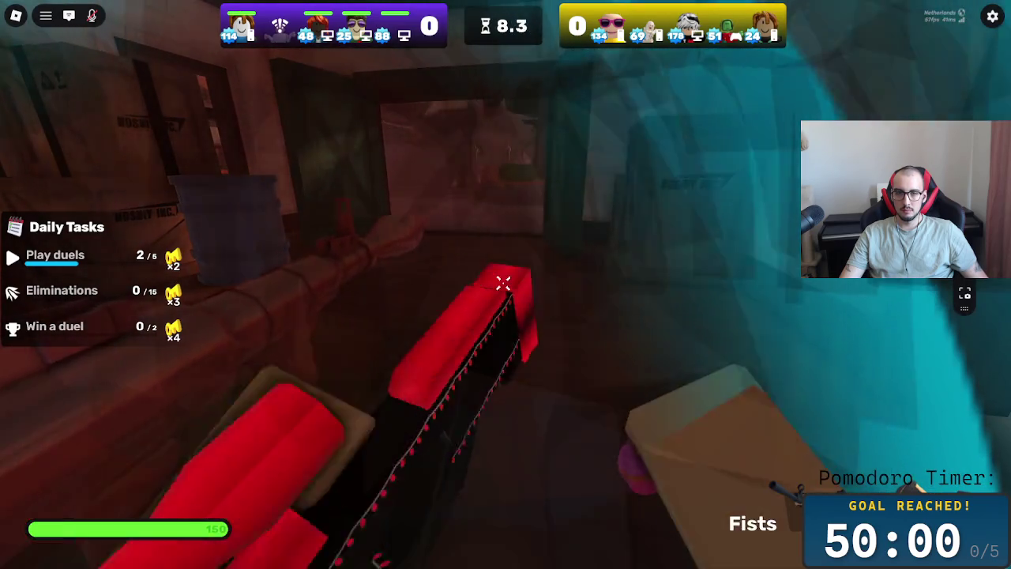
pyautogui.scroll(-1, 504, 283)
pyautogui.scroll(-1, 504, 283)
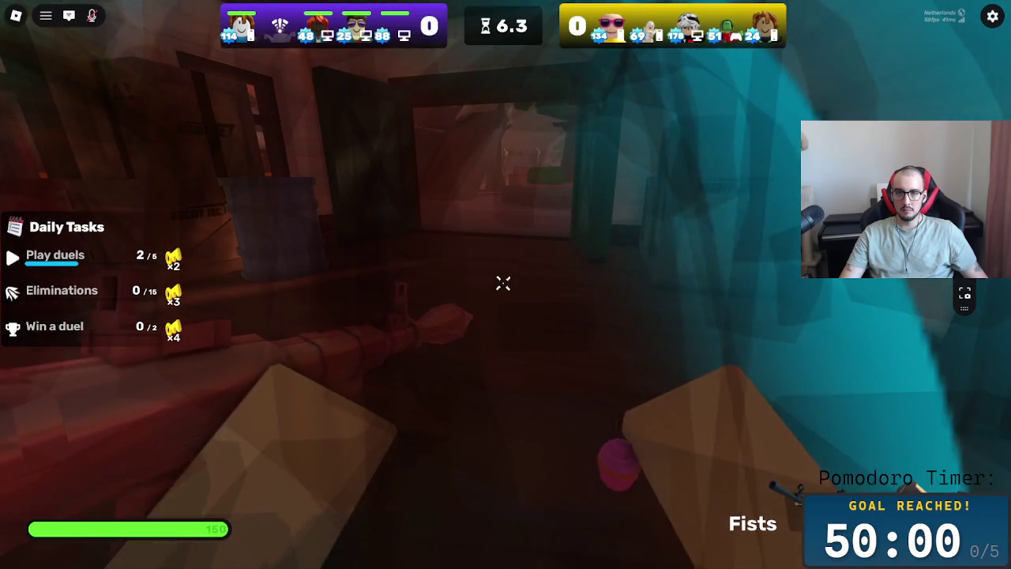
pyautogui.scroll(-1, 504, 283)
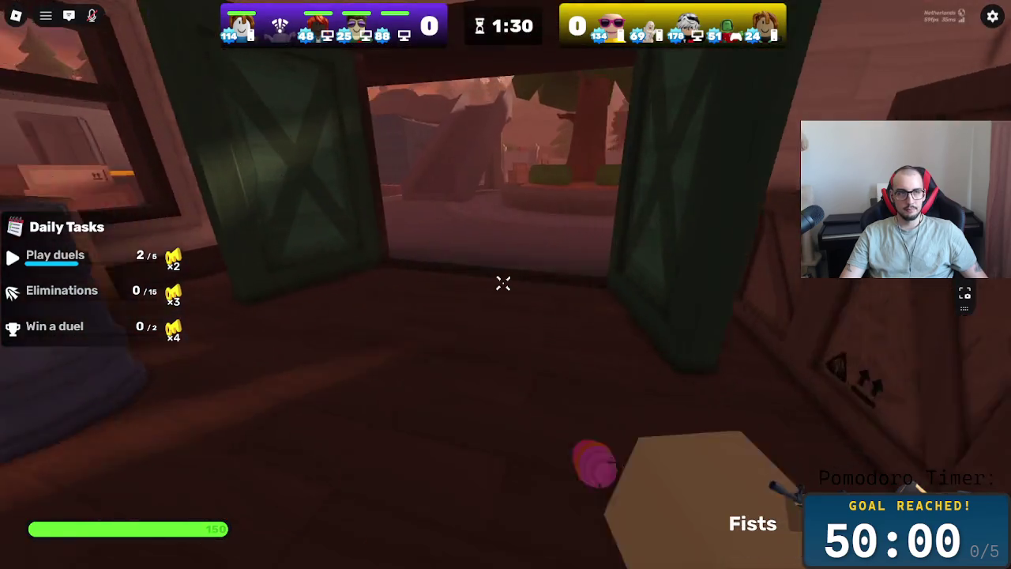
pyautogui.scroll(1, 503, 282)
pyautogui.scroll(1, 503, 283)
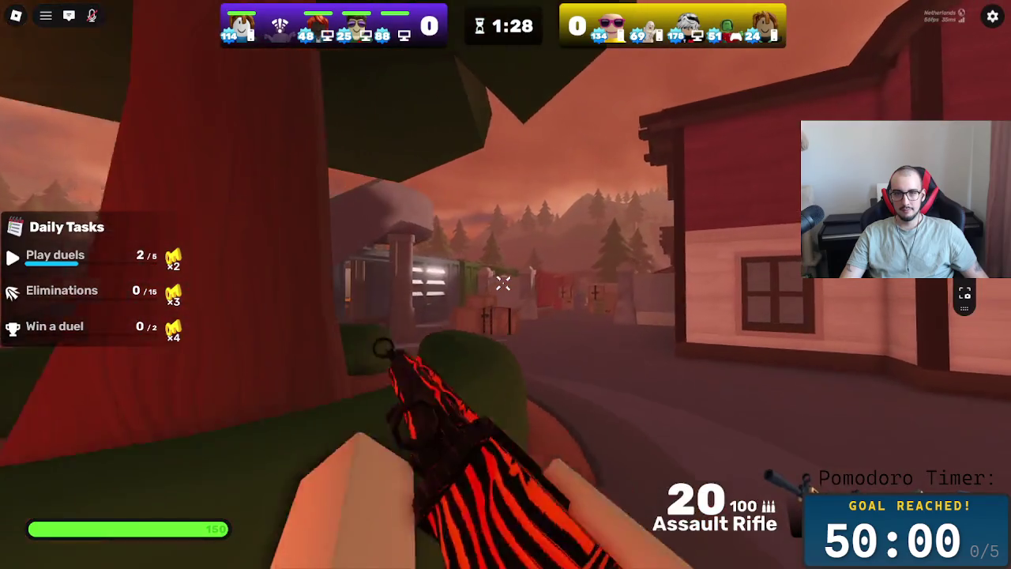
# Step: Push past the crates into the train and shoot the red enemy, switching to the Handgun
pyautogui.press('w')
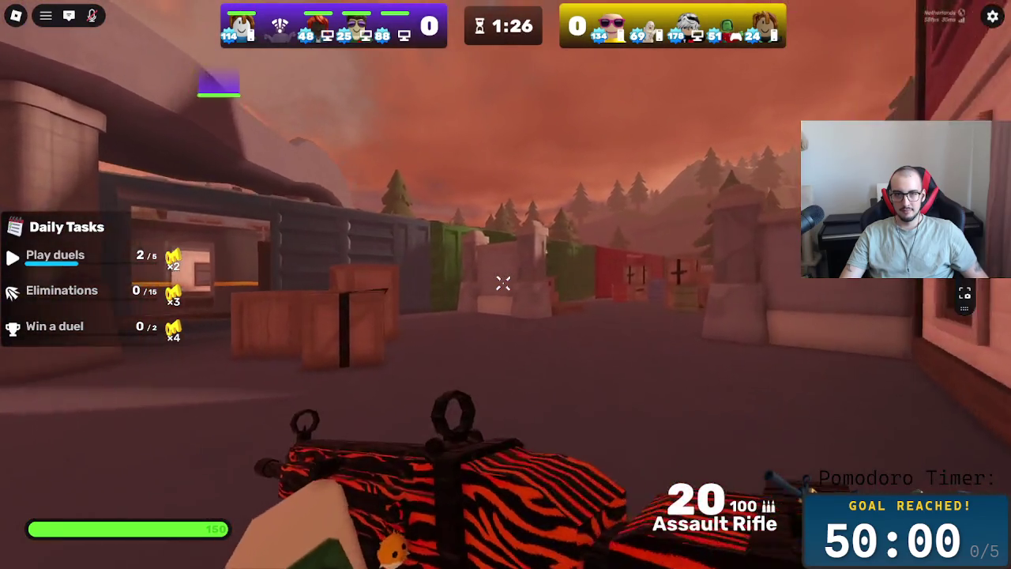
pyautogui.press('w')
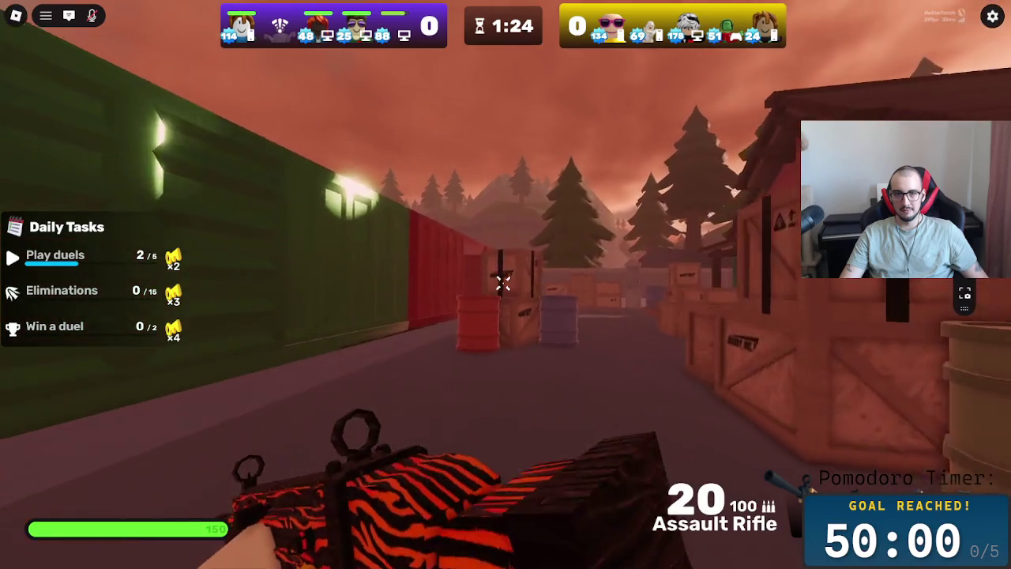
pyautogui.press('w')
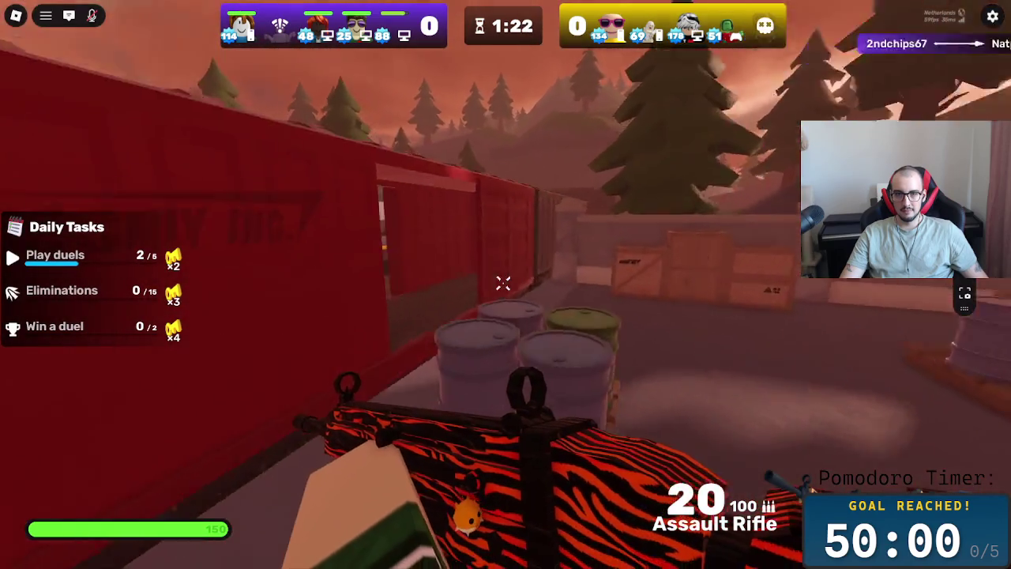
pyautogui.press('w')
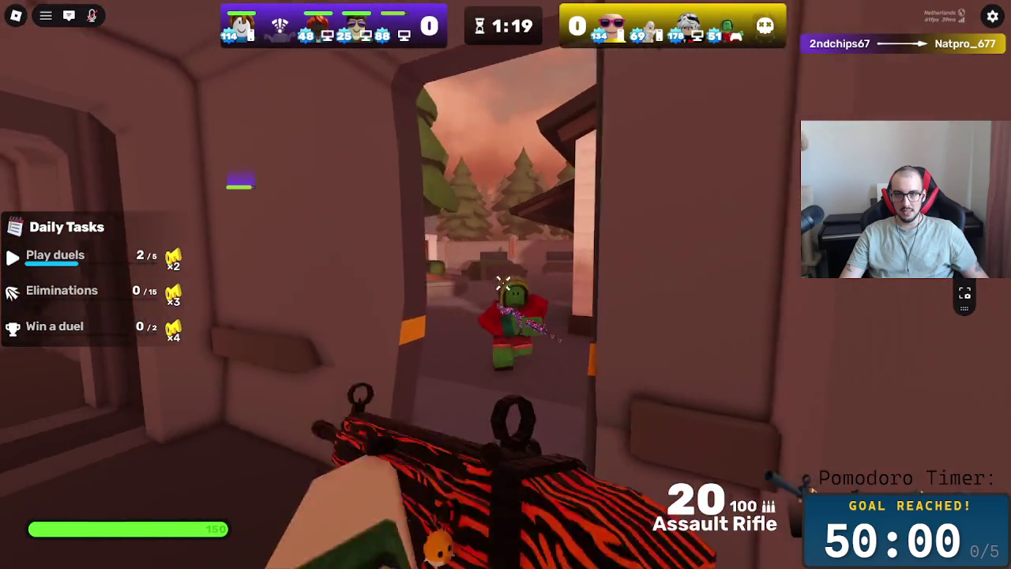
pyautogui.click(503, 283)
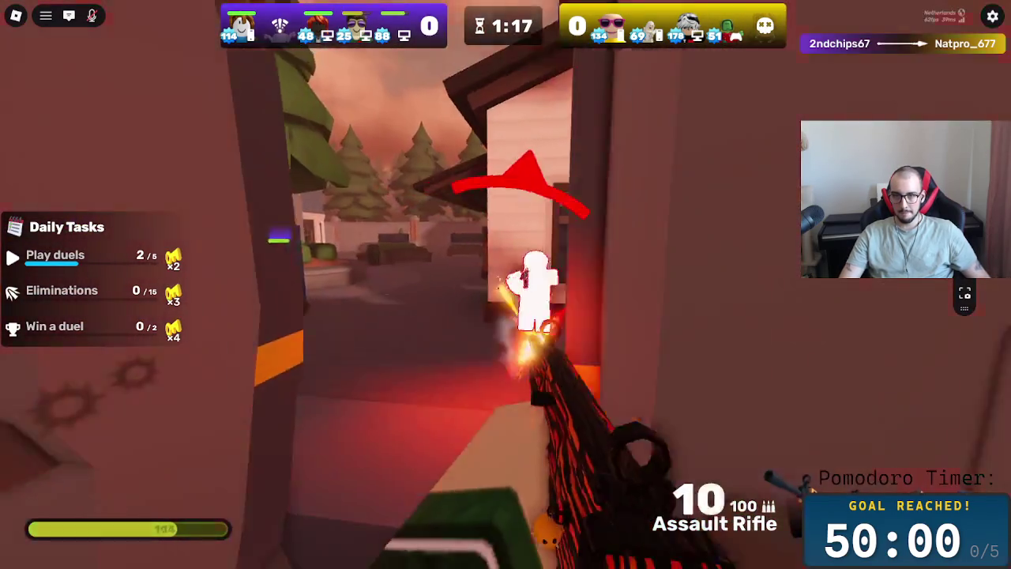
pyautogui.click(504, 283)
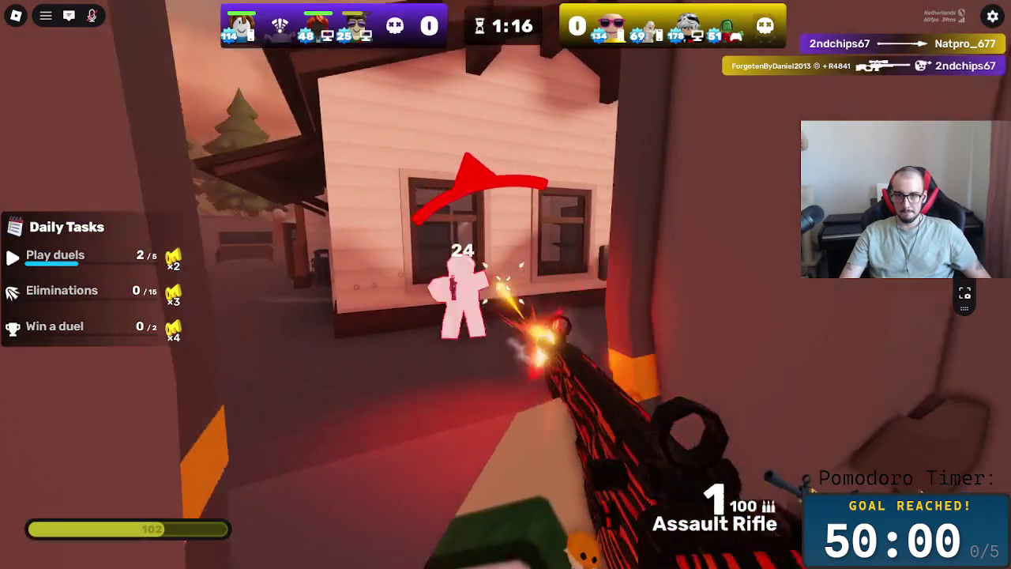
pyautogui.press('2')
pyautogui.click(503, 283)
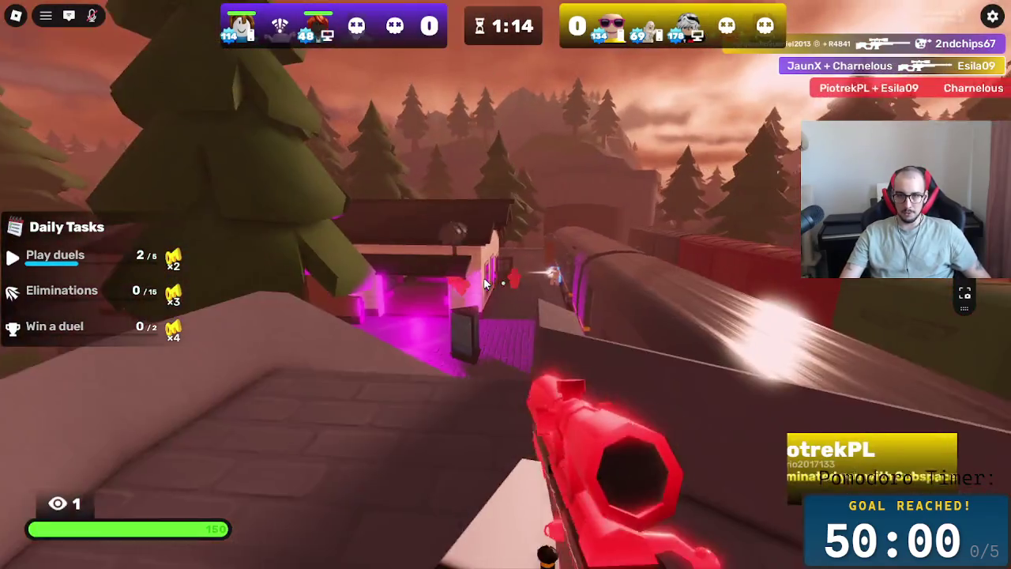
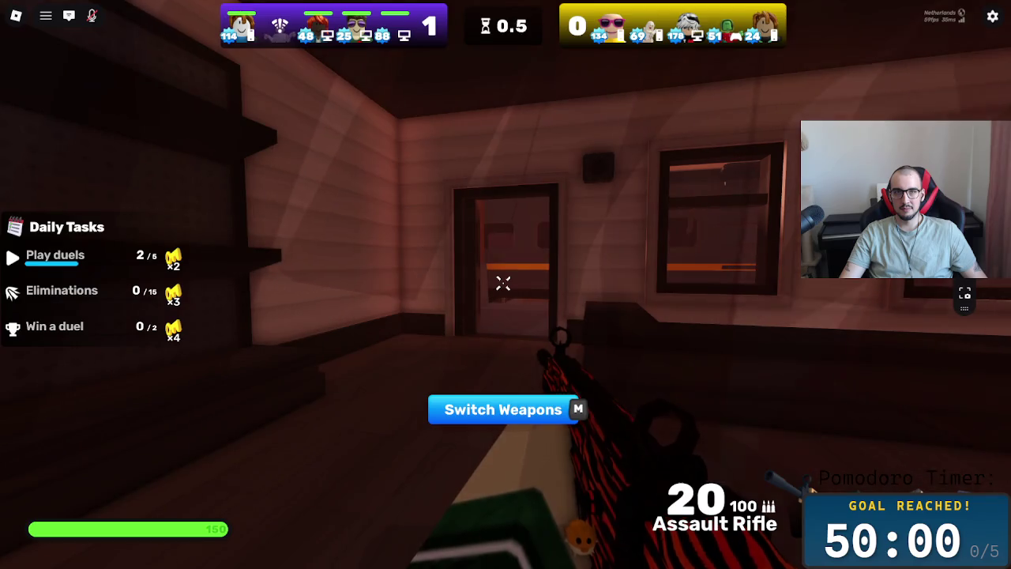
# Step: Run from the building across the train platform and crate yard onto the rooftops
pyautogui.press('w')
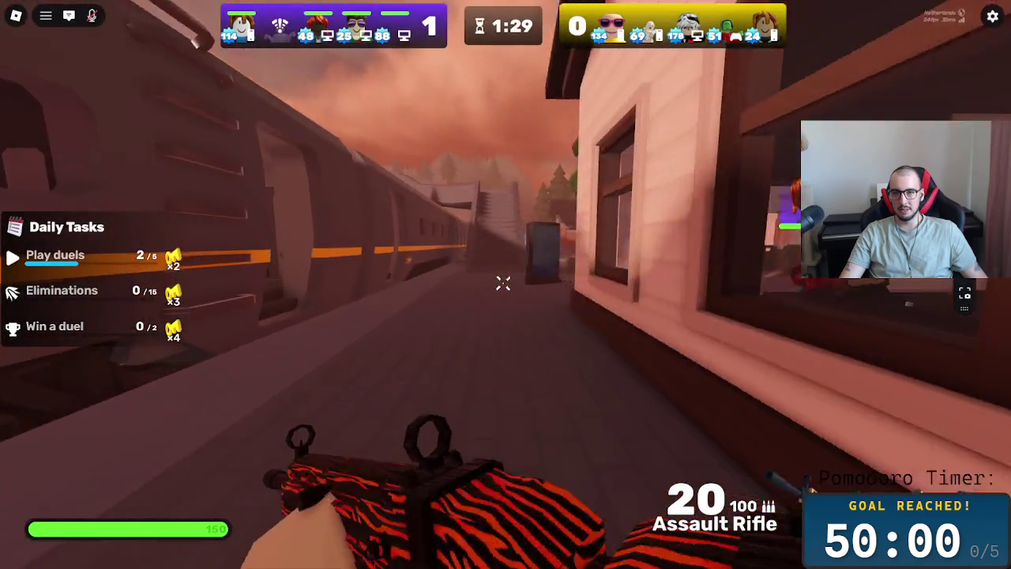
pyautogui.press('w')
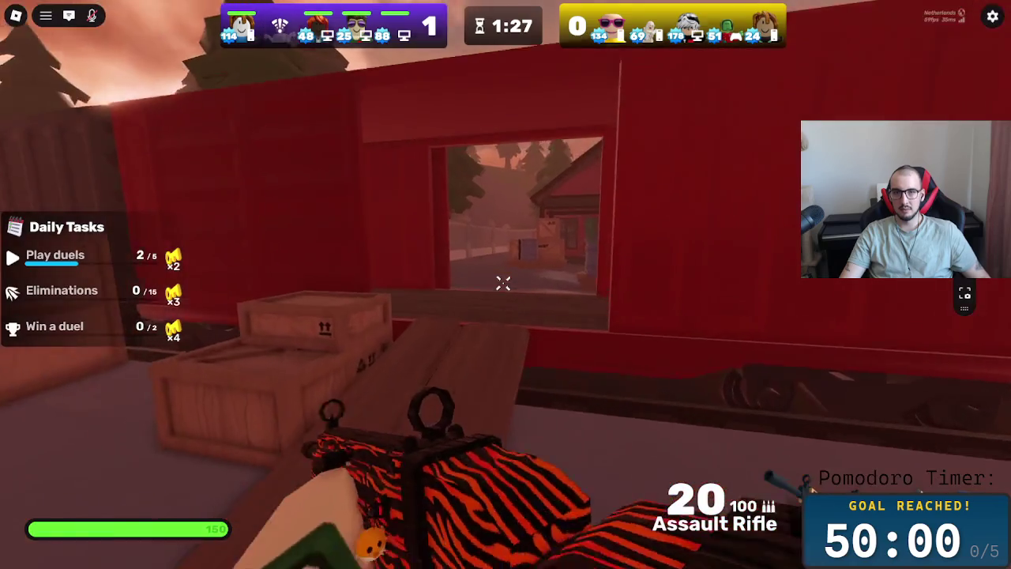
pyautogui.press('w')
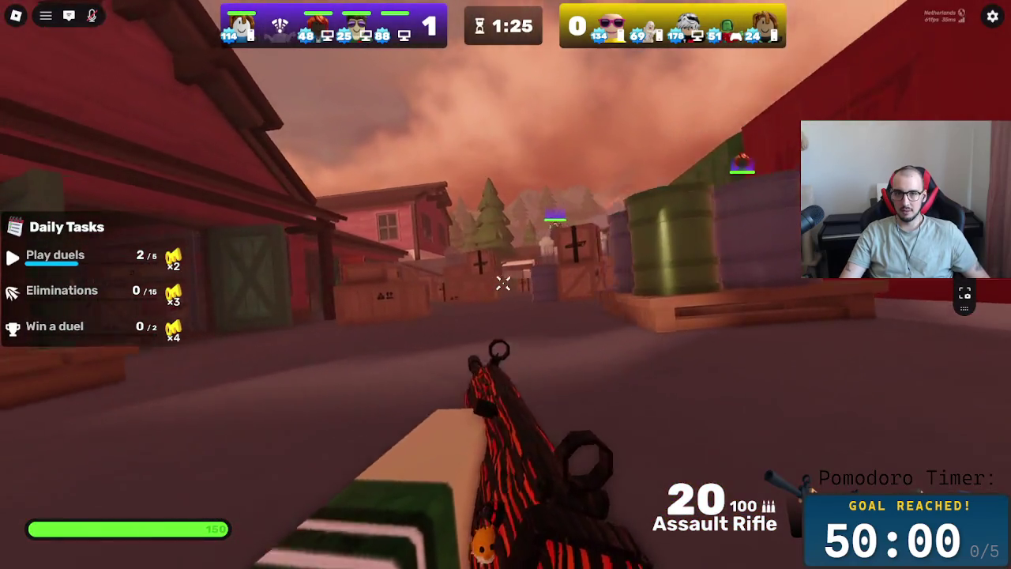
pyautogui.press('w')
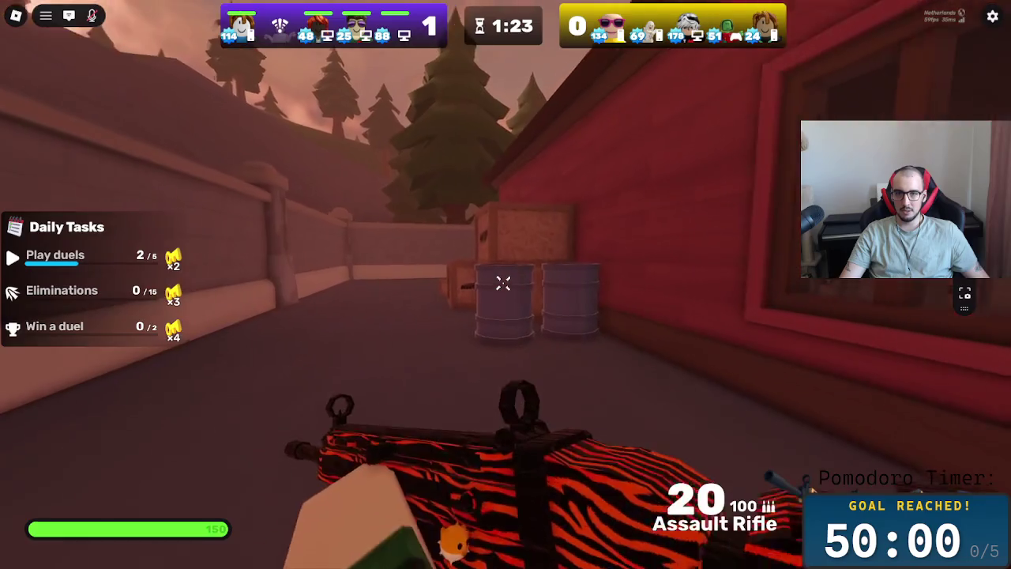
pyautogui.press('w')
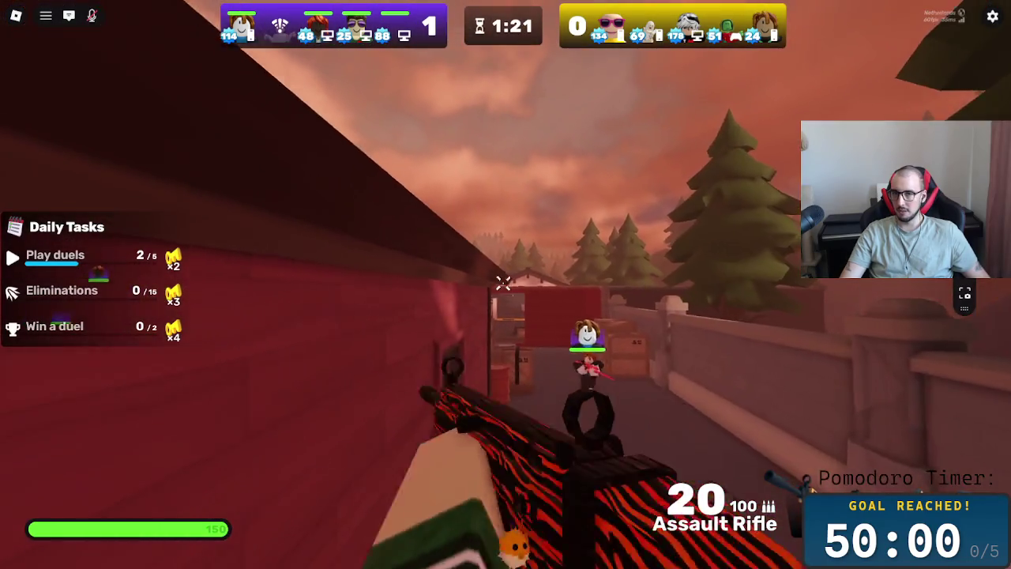
pyautogui.press('w')
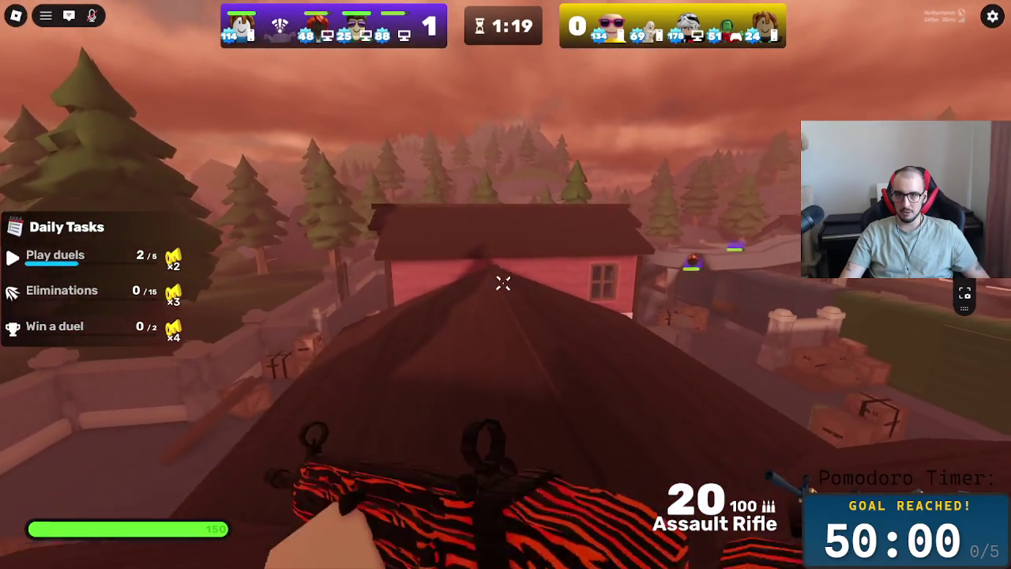
pyautogui.press('w')
pyautogui.press('w')
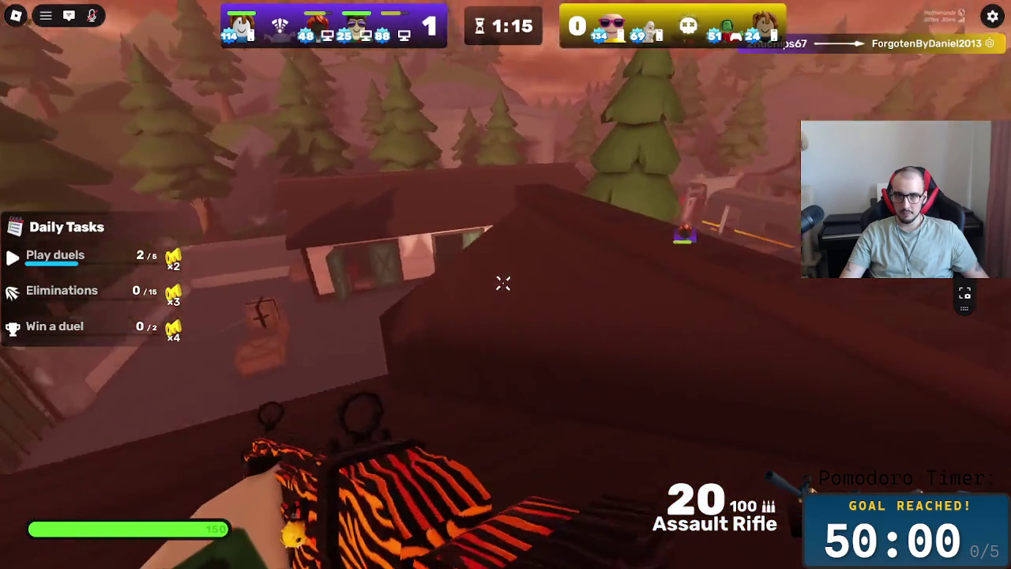
pyautogui.press('w')
pyautogui.press('w')
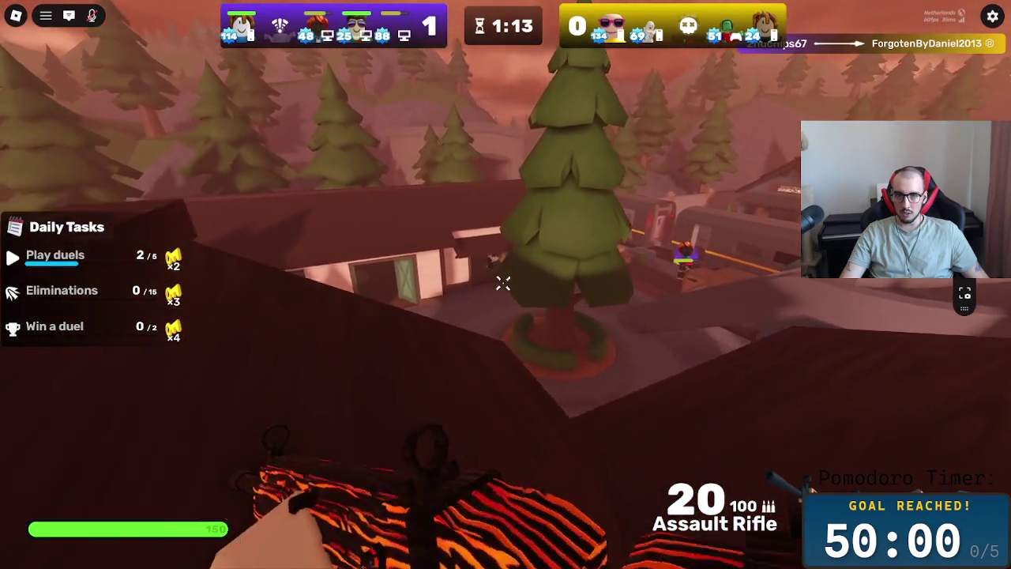
pyautogui.press('w')
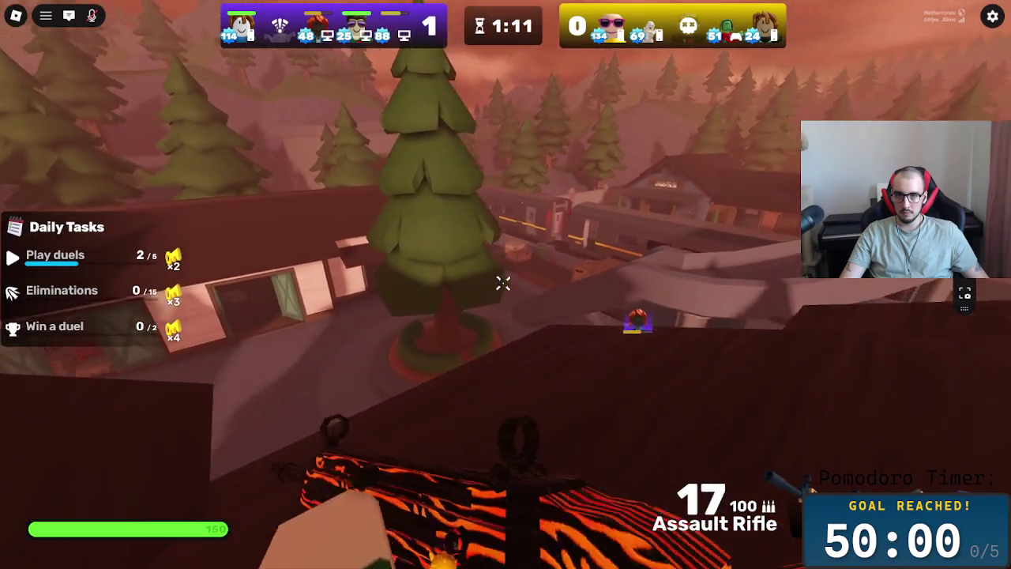
pyautogui.press('w')
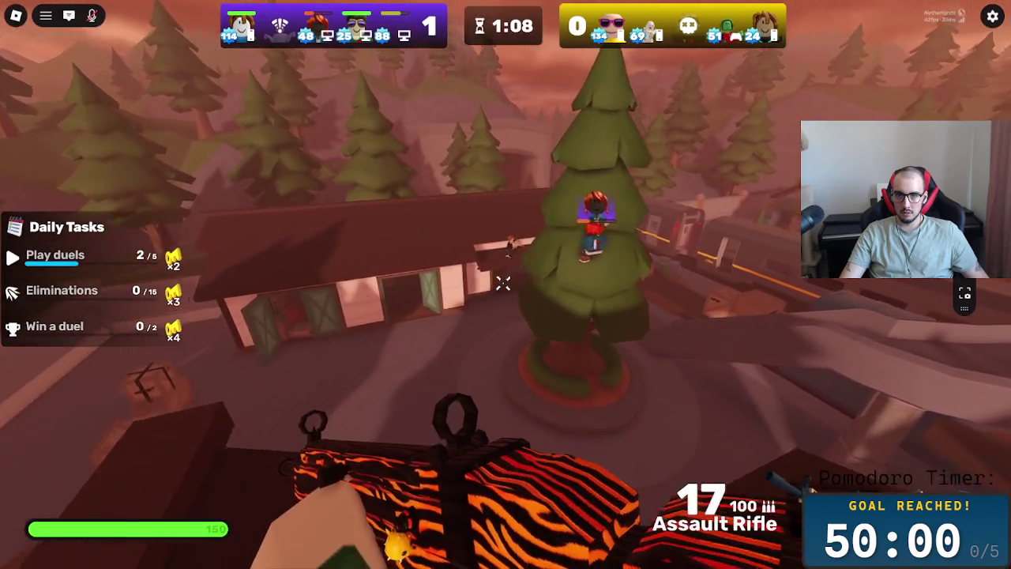
# Step: Shoot the enemy by the tree for an assist, reload, and fire at enemies below
pyautogui.click(504, 286)
pyautogui.click(504, 286)
pyautogui.press('r')
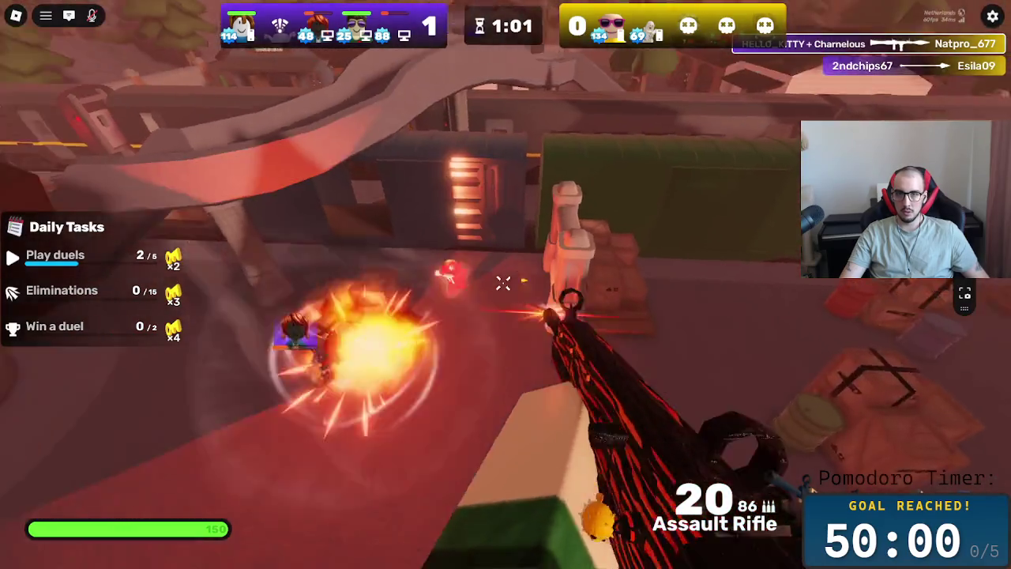
pyautogui.click(503, 283)
pyautogui.click(504, 283)
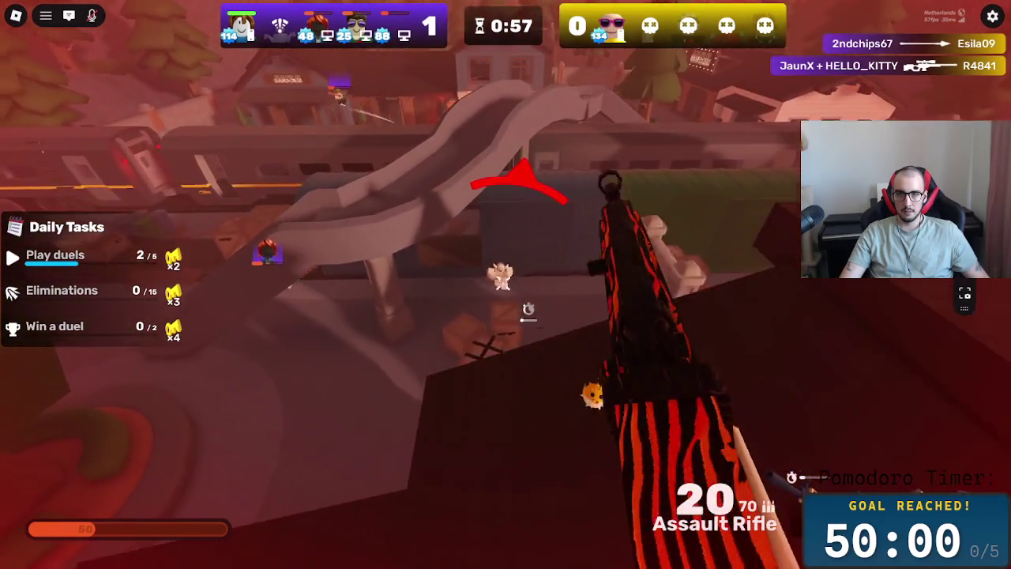
pyautogui.click(503, 283)
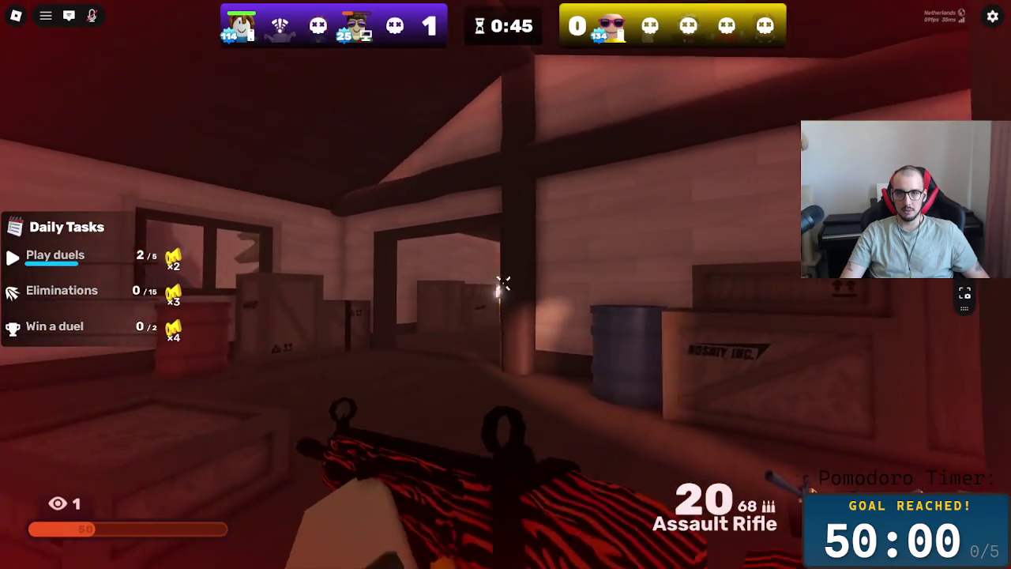
# Step: Push through the building and finish the last enemy with the handgun to win the round
pyautogui.press('d')
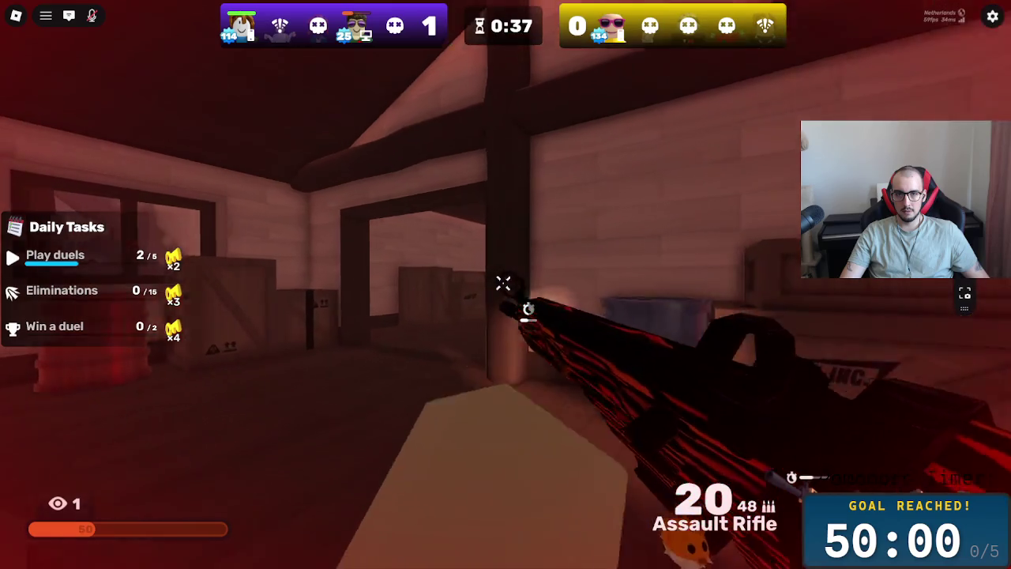
pyautogui.click(503, 283)
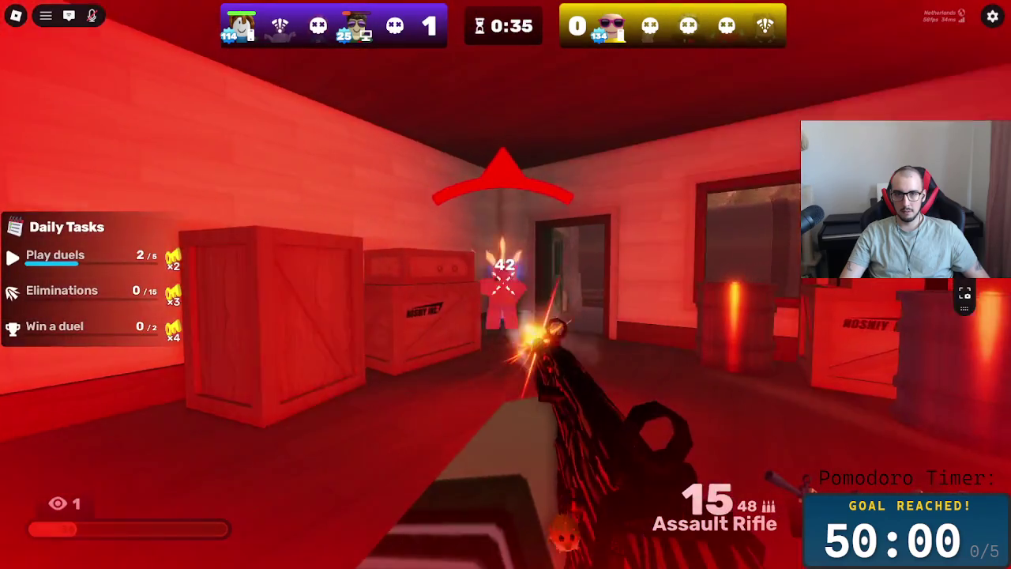
pyautogui.click(503, 283)
pyautogui.press('2')
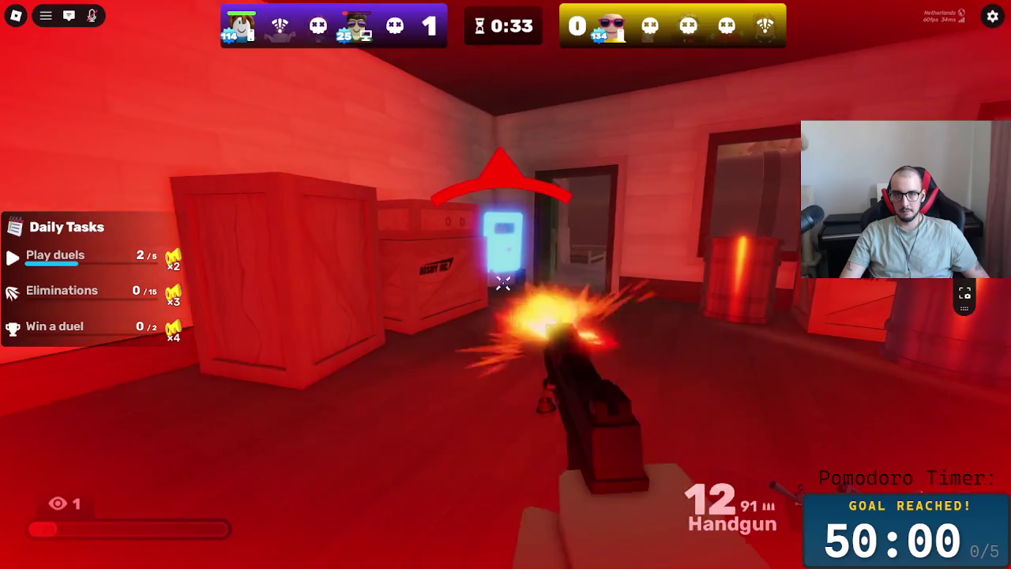
pyautogui.click(504, 283)
pyautogui.click(503, 283)
pyautogui.click(504, 283)
pyautogui.click(503, 283)
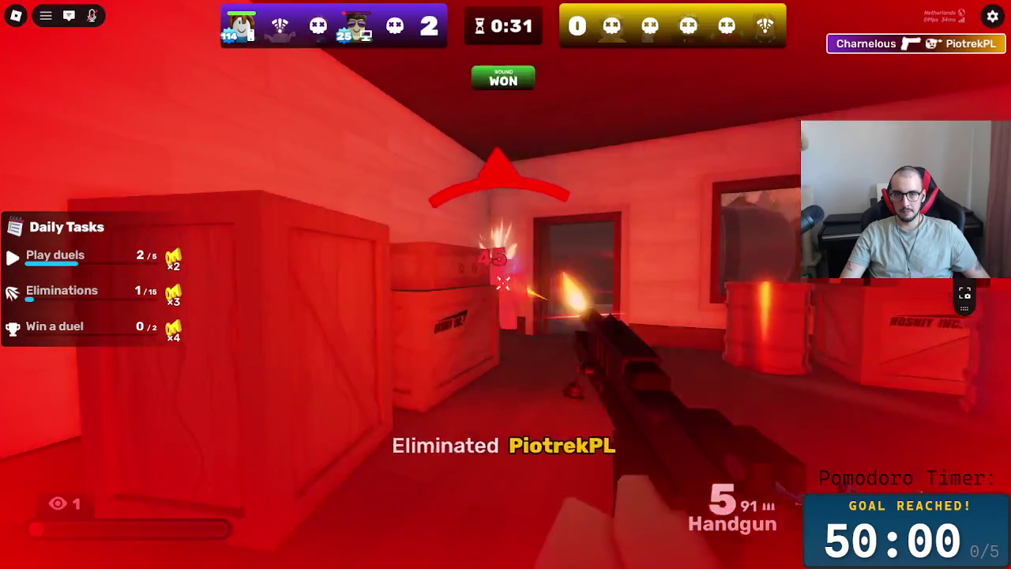
# Step: Reload the assault rifle and hold fists through the countdown, re-equipping the rifle at round start
pyautogui.press('1')
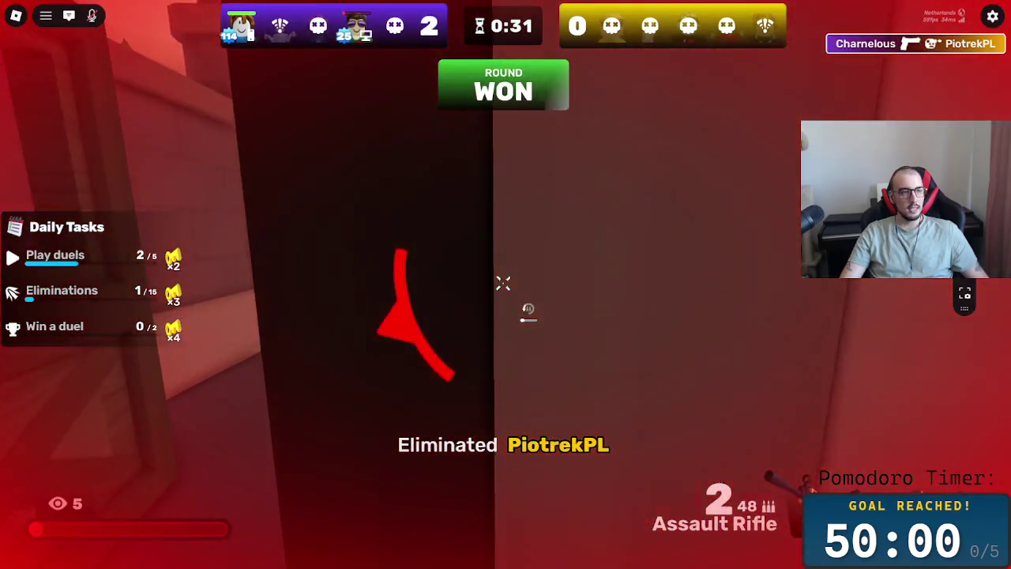
pyautogui.press('r')
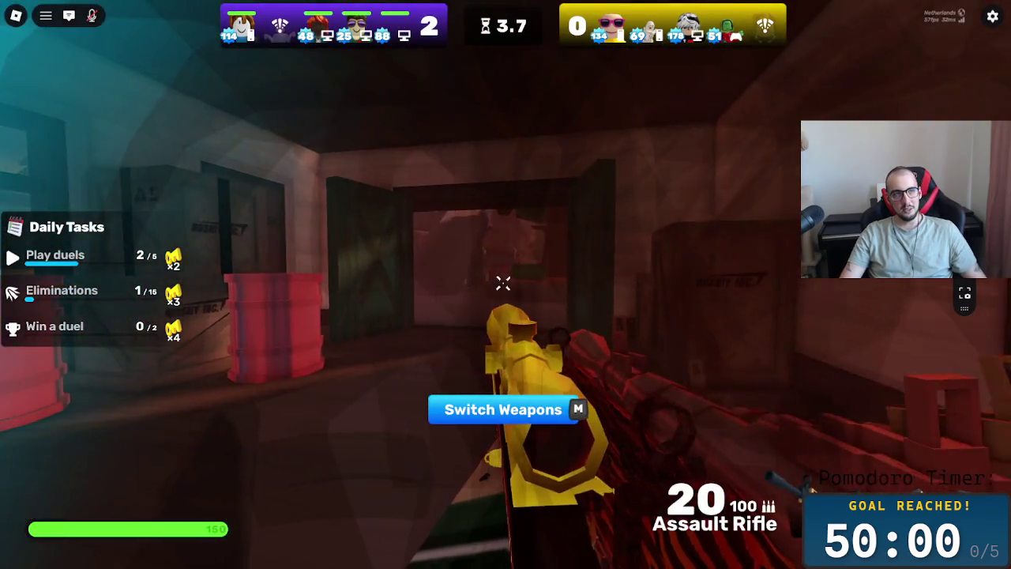
pyautogui.press('3')
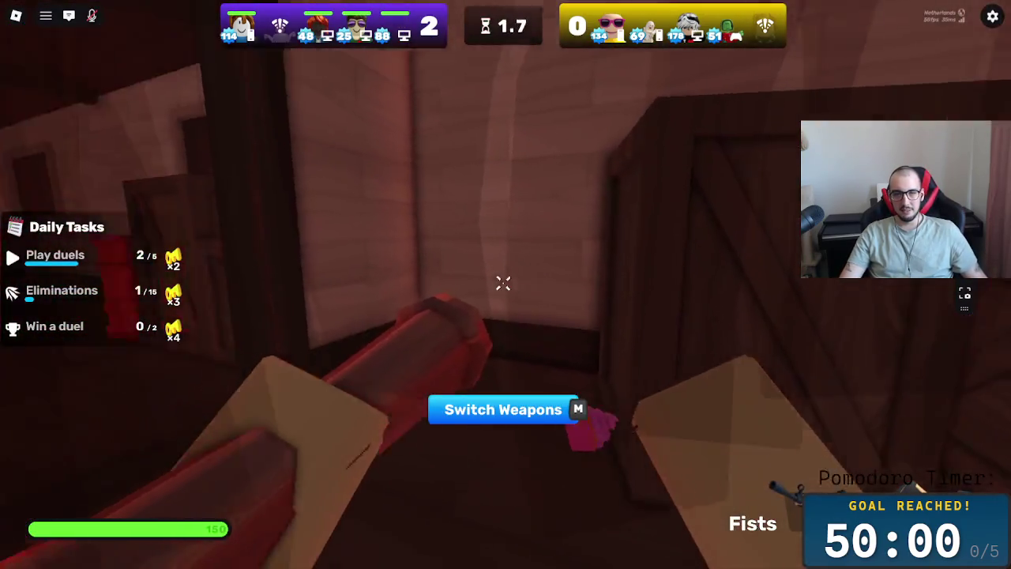
pyautogui.press('1')
# Step: Advance past the tank car and through the train car, shooting the enemy on the street
pyautogui.press('w')
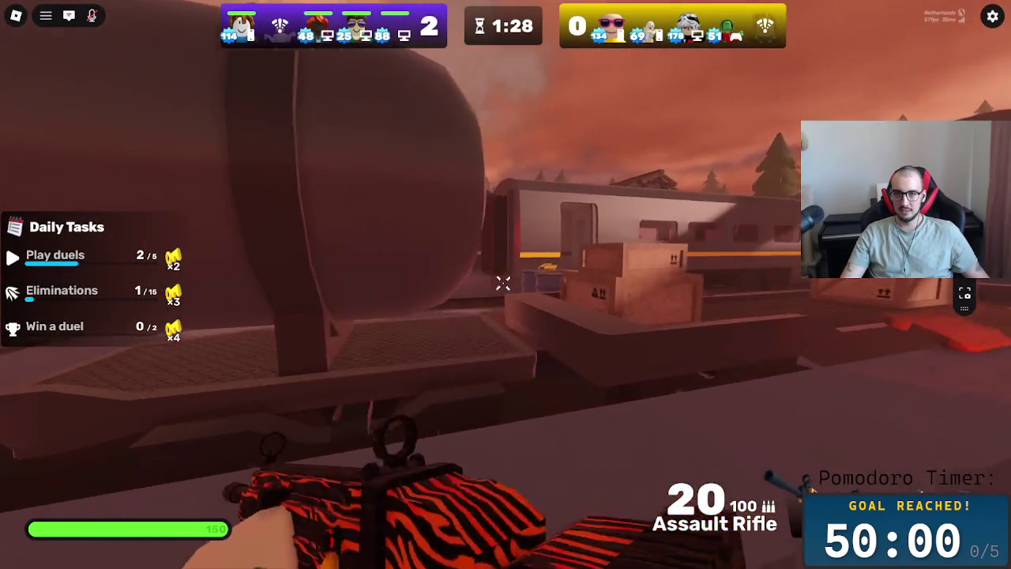
pyautogui.press('w')
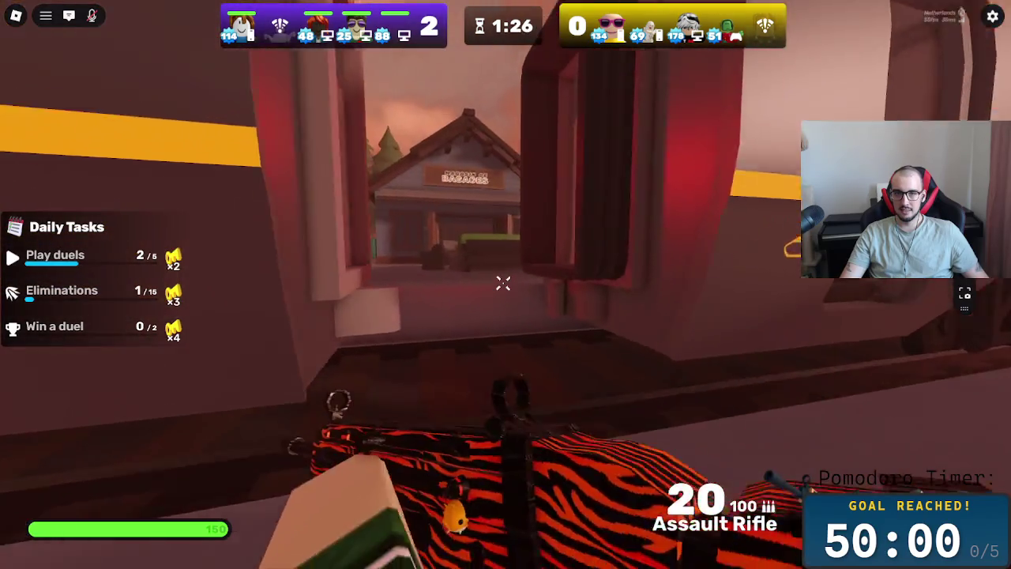
pyautogui.press('w')
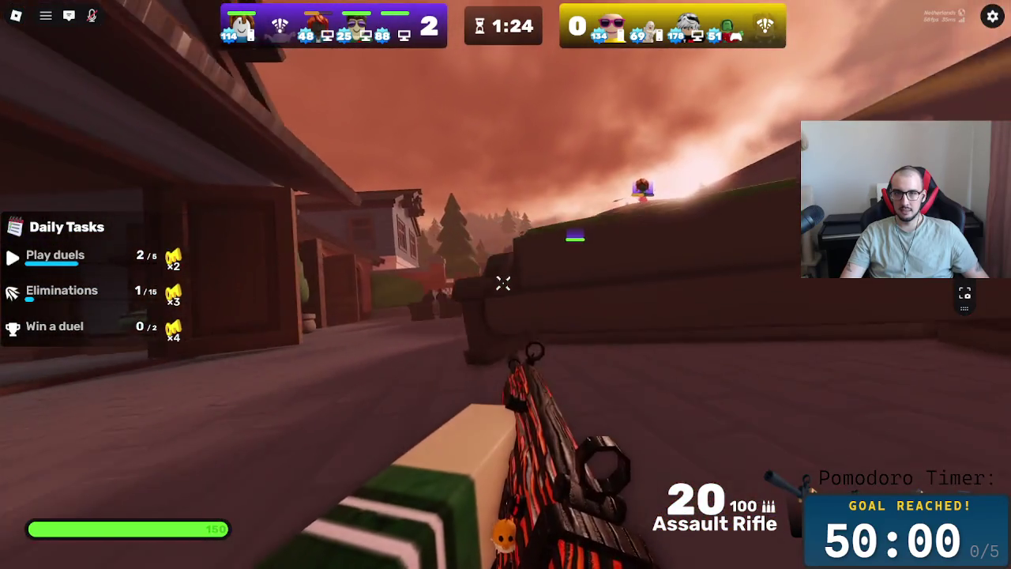
pyautogui.press('w')
pyautogui.click(504, 283)
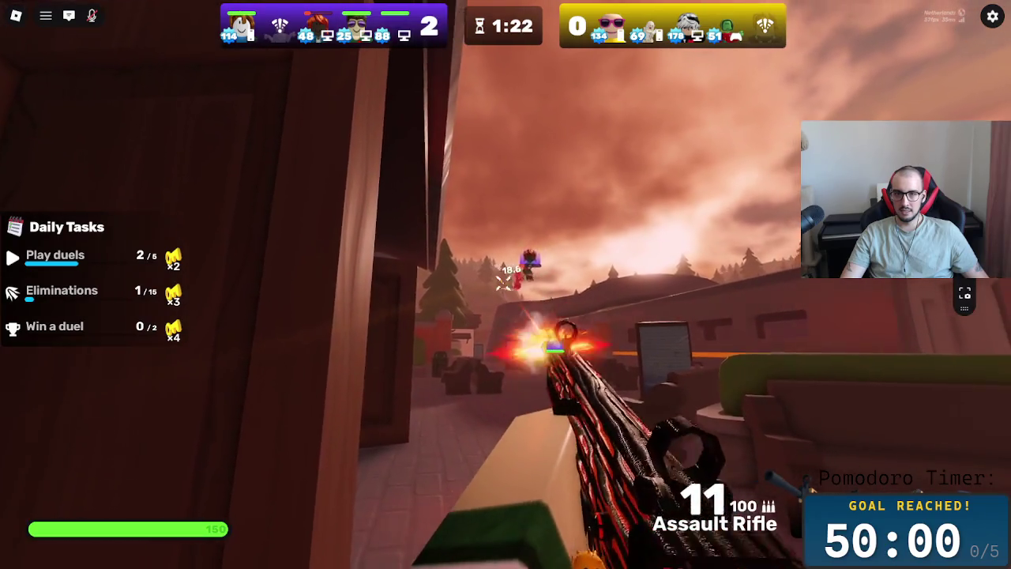
pyautogui.click(503, 283)
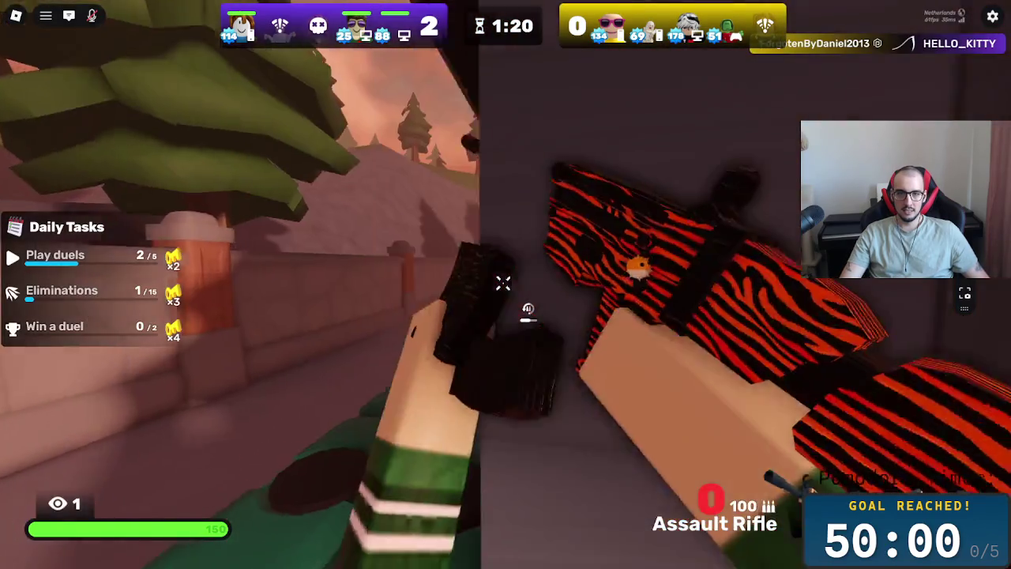
# Step: Jump onto the crate and over the wall to the rooftop, then drop toward the trees
pyautogui.press('w')
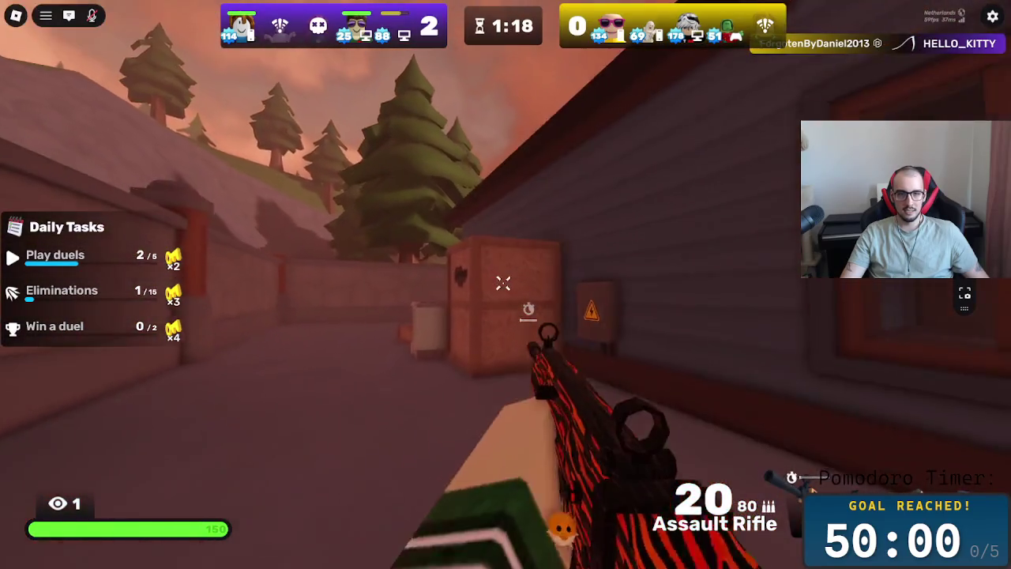
pyautogui.press('space')
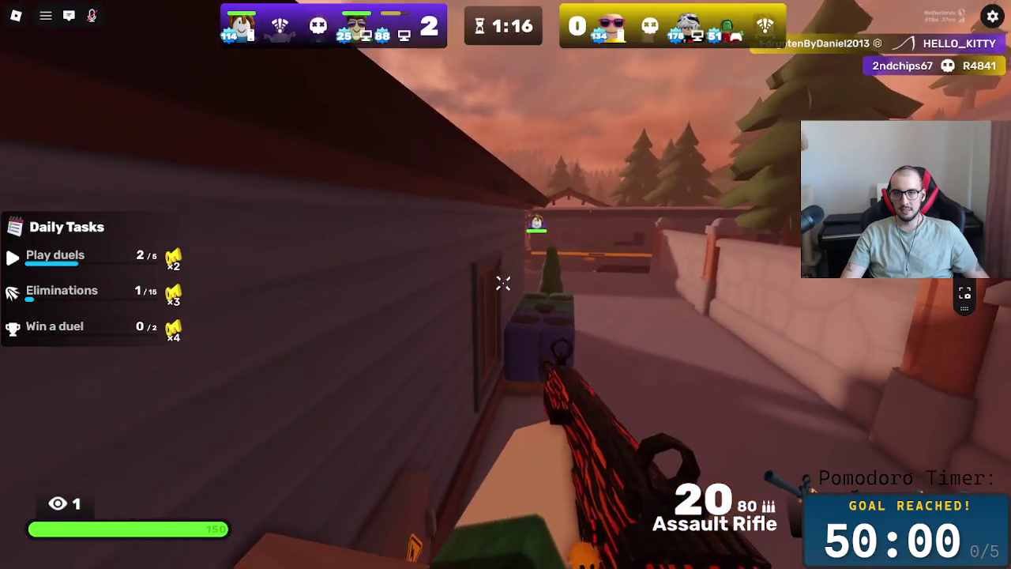
pyautogui.press('space')
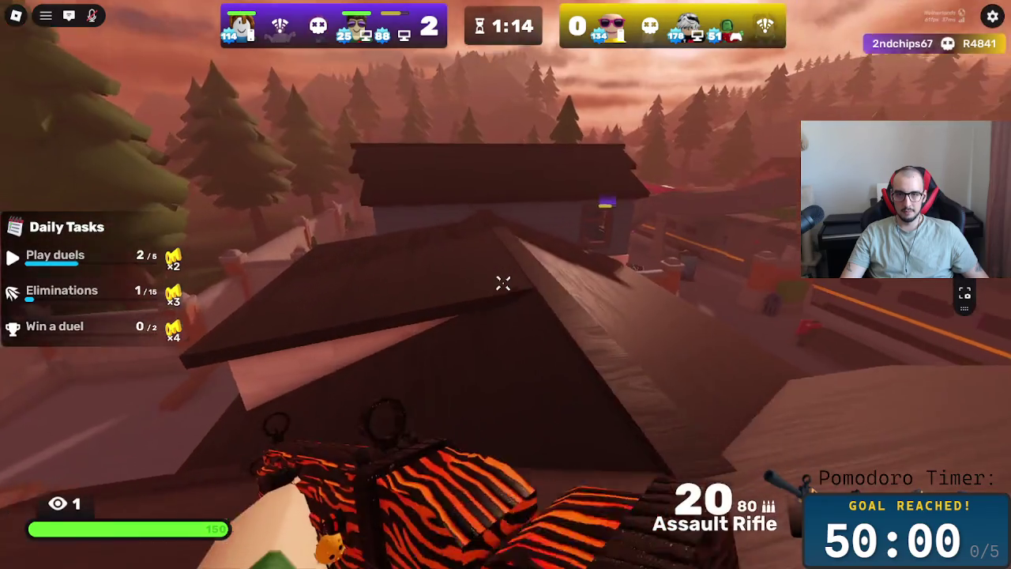
pyautogui.press('w')
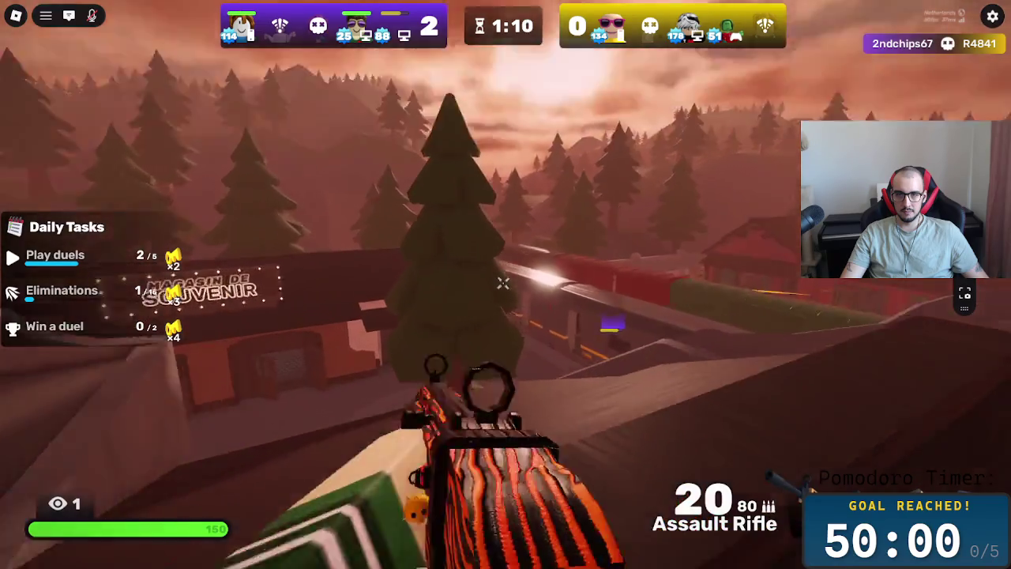
# Step: Aim down sights to eliminate an enemy, reload, and keep firing until eliminated
pyautogui.rightClick(503, 283)
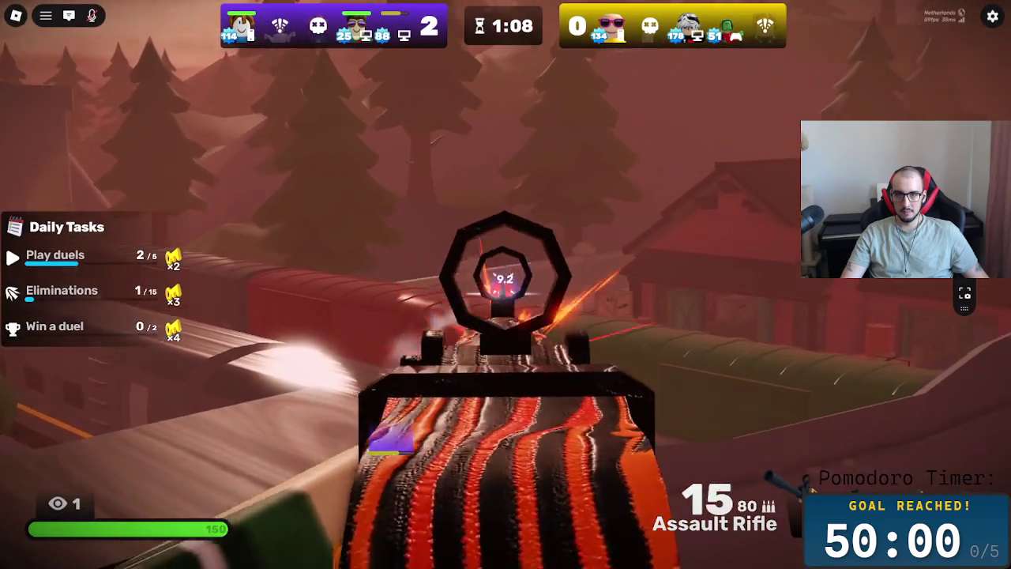
pyautogui.click(503, 283)
pyautogui.click(504, 283)
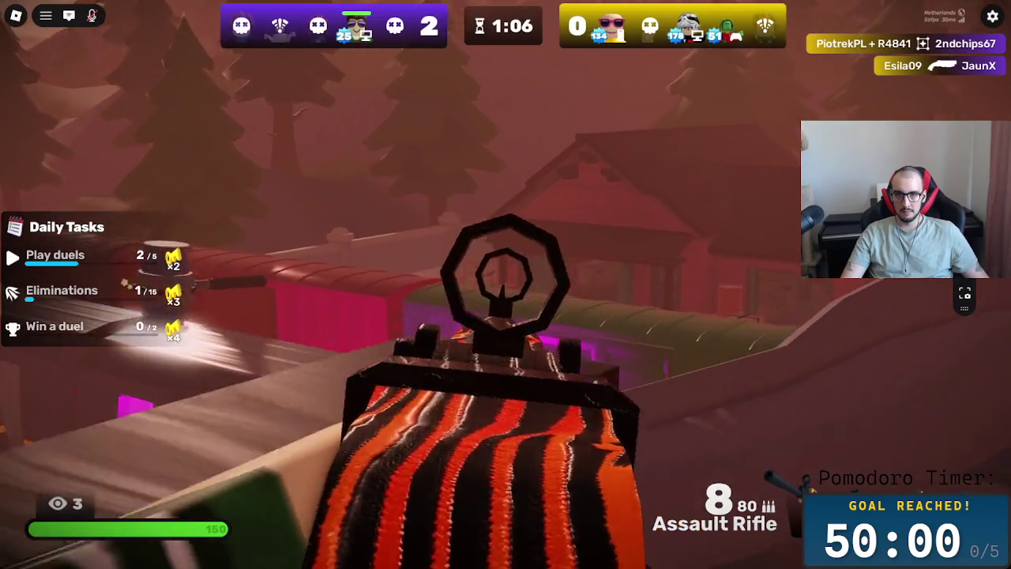
pyautogui.rightClick(504, 283)
pyautogui.press('r')
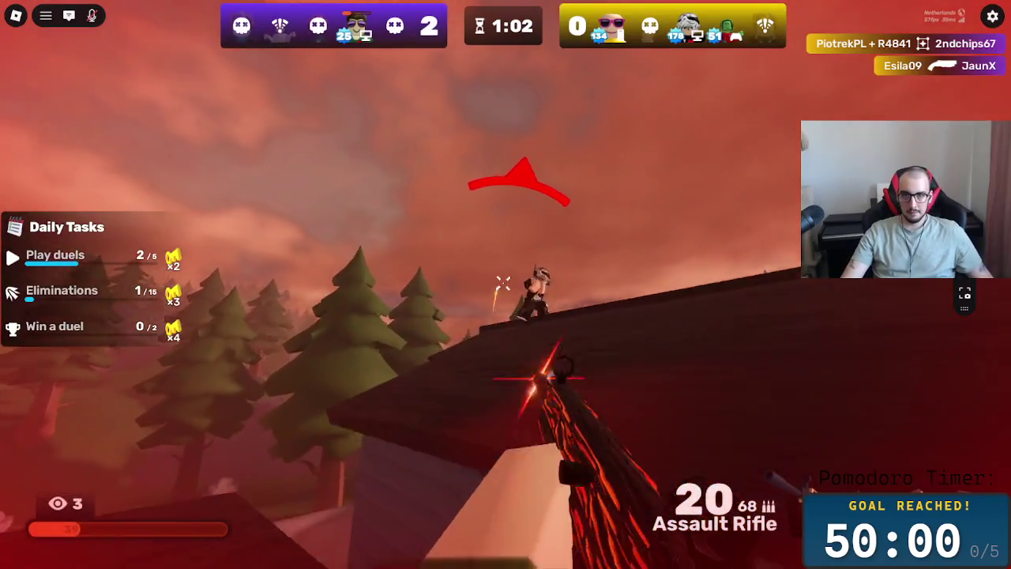
pyautogui.click(504, 283)
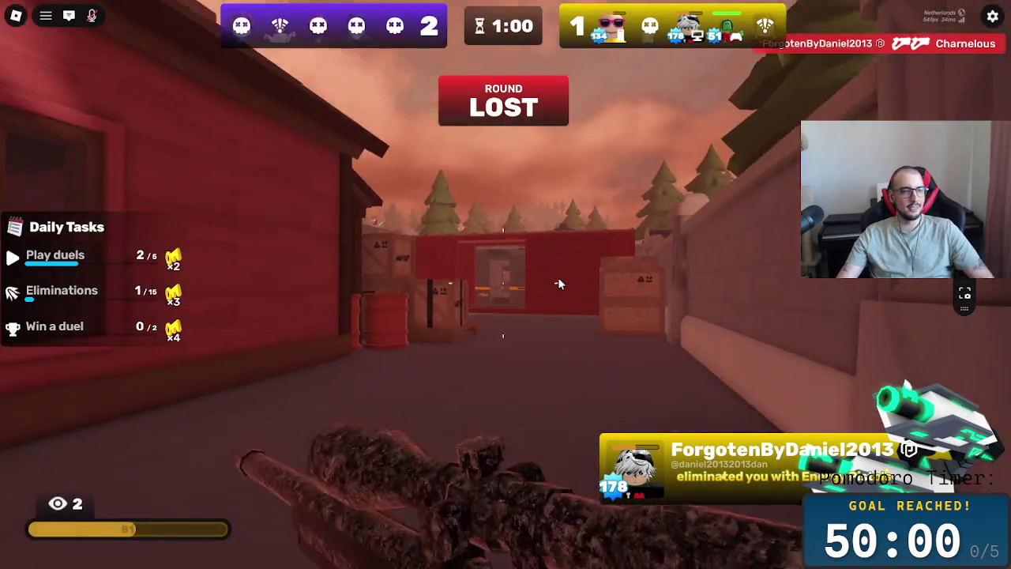
pyautogui.press('w')
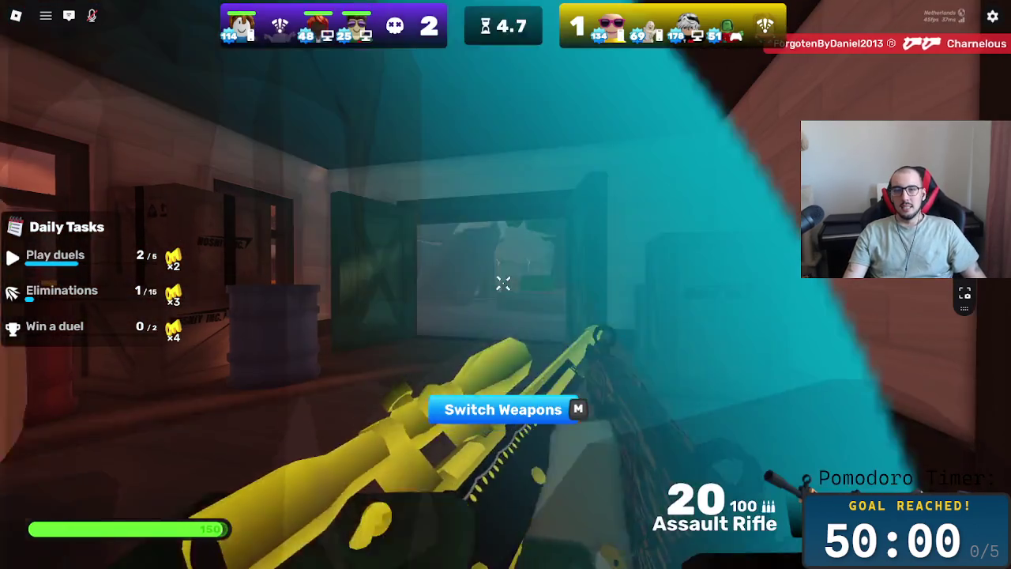
pyautogui.press('3')
pyautogui.press('3')
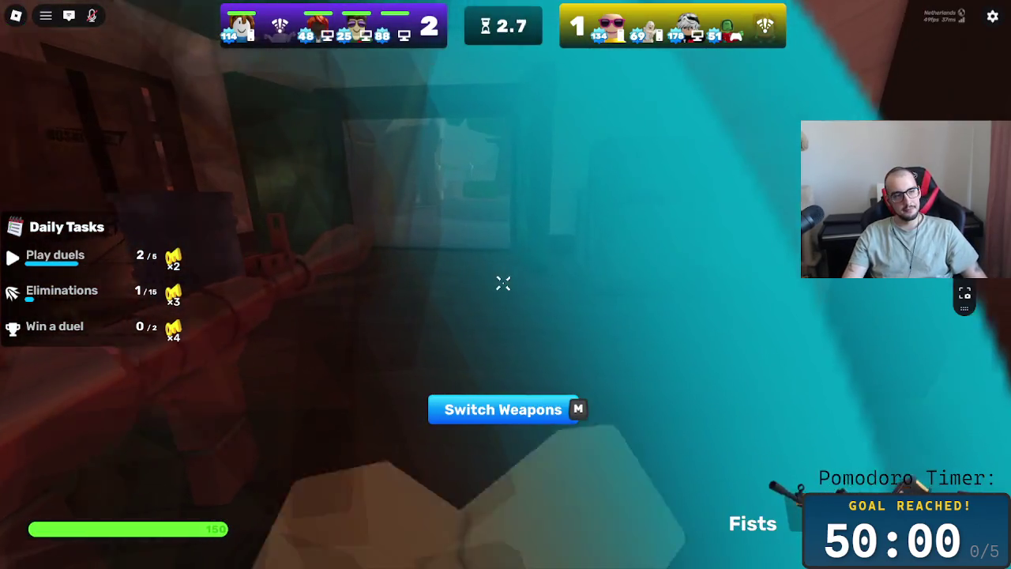
# Step: Equip the grenade and move through the courtyard between the train cars to the hedge
pyautogui.press('4')
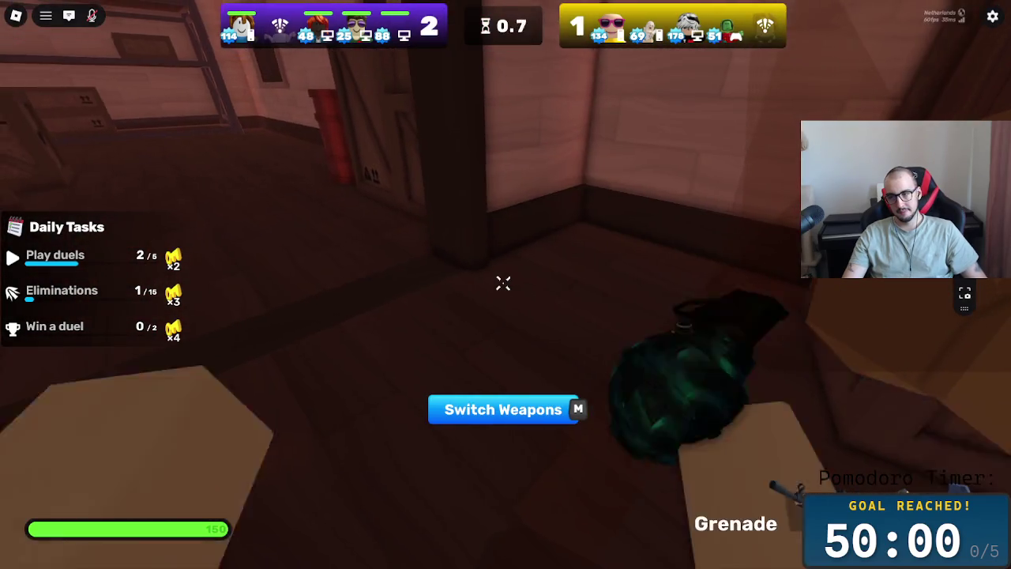
pyautogui.press('2')
pyautogui.press('4')
pyautogui.press('w')
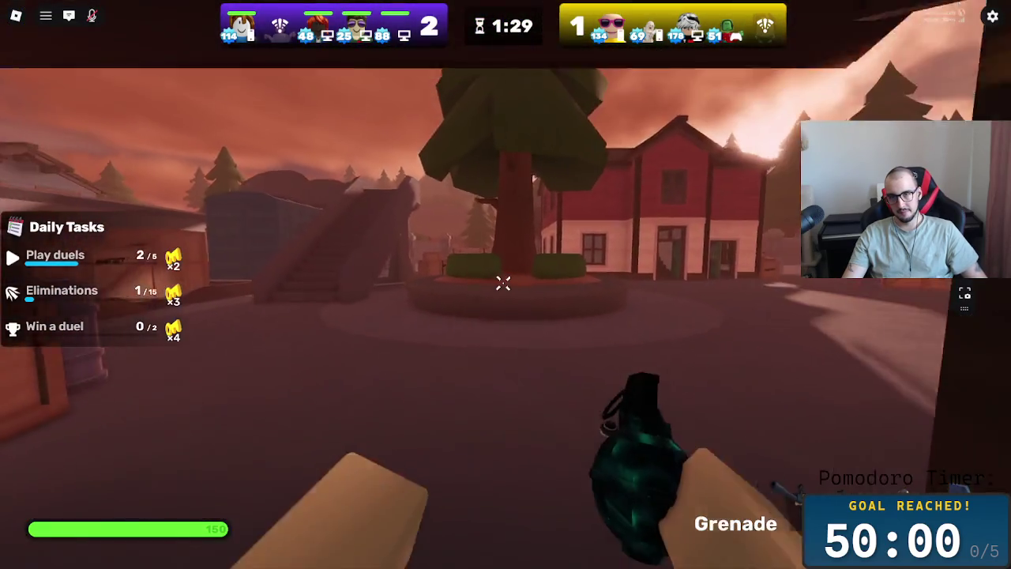
pyautogui.press('w')
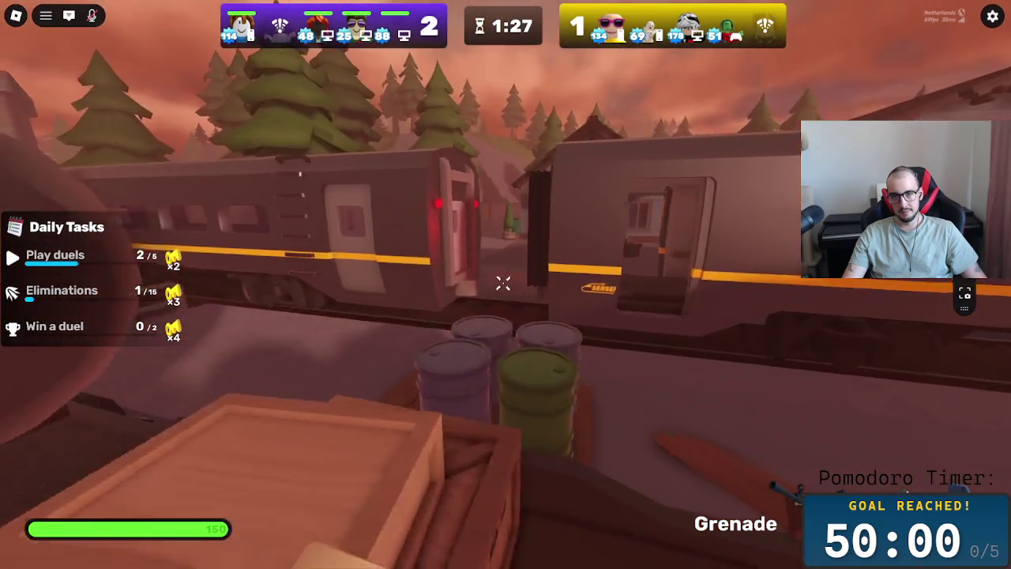
pyautogui.press('w')
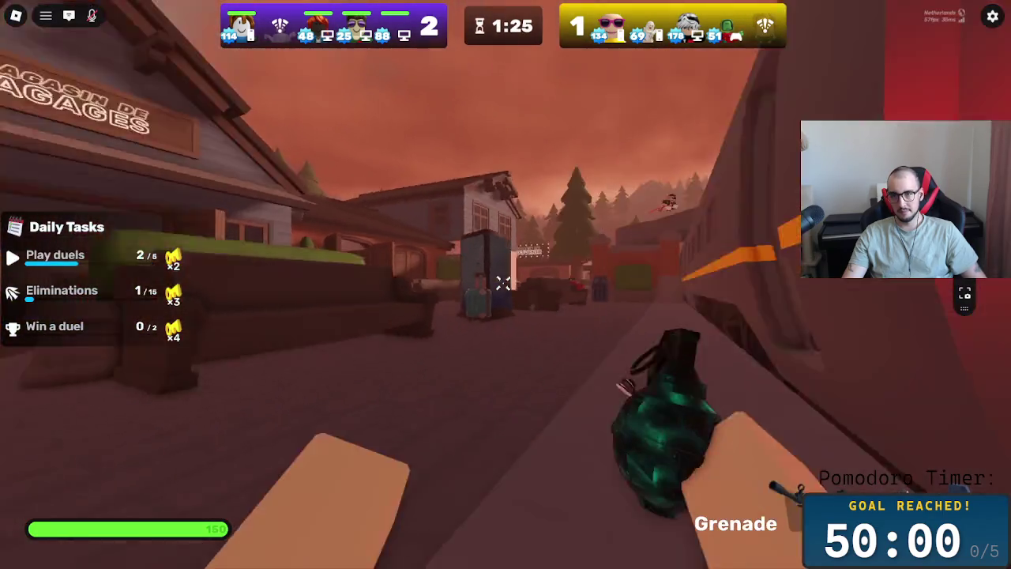
pyautogui.press('w')
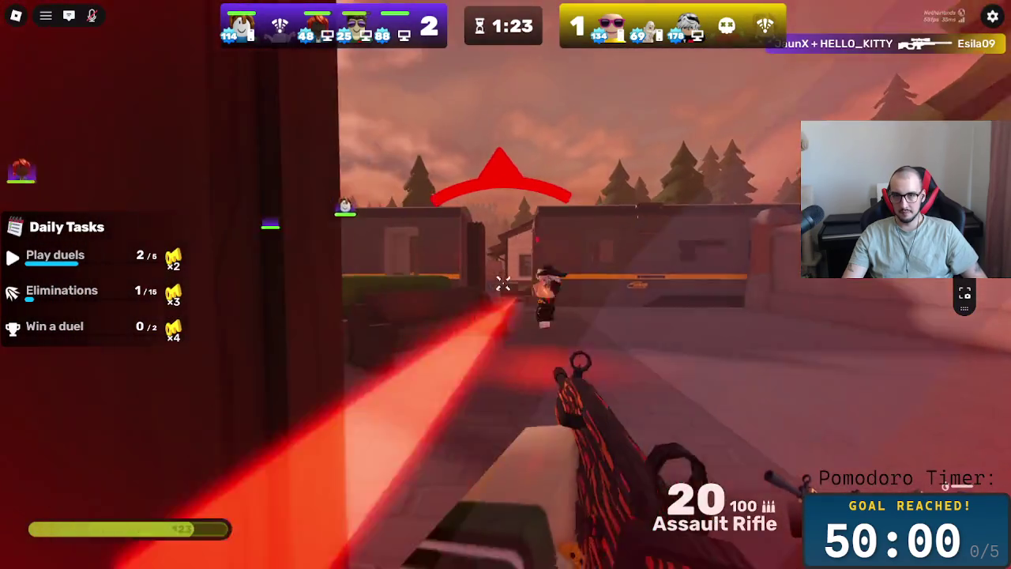
# Step: Shoot enemies with rifle and handgun, reload the rifle, and fire at the enemy near the bridge
pyautogui.click(503, 282)
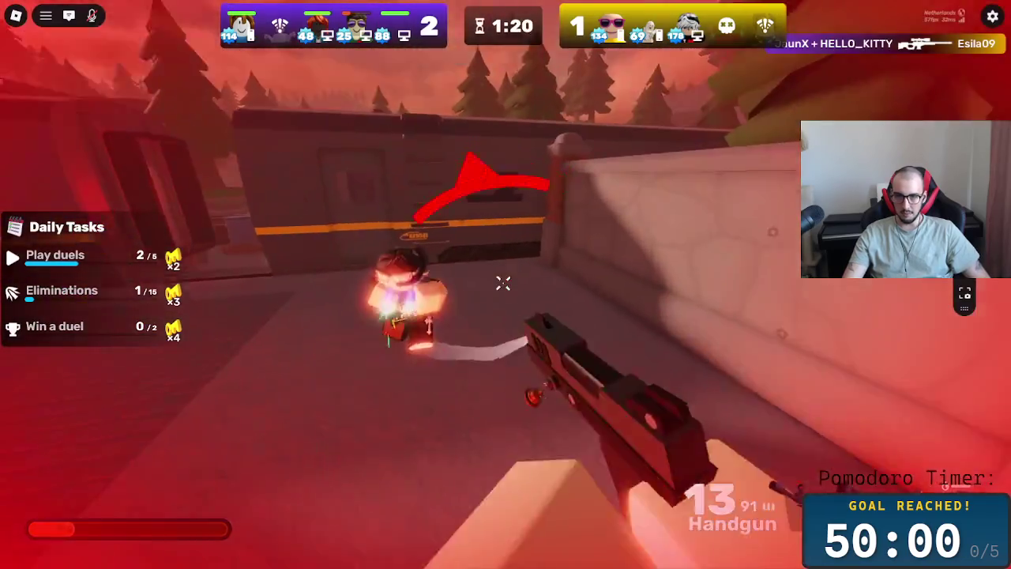
pyautogui.click(503, 283)
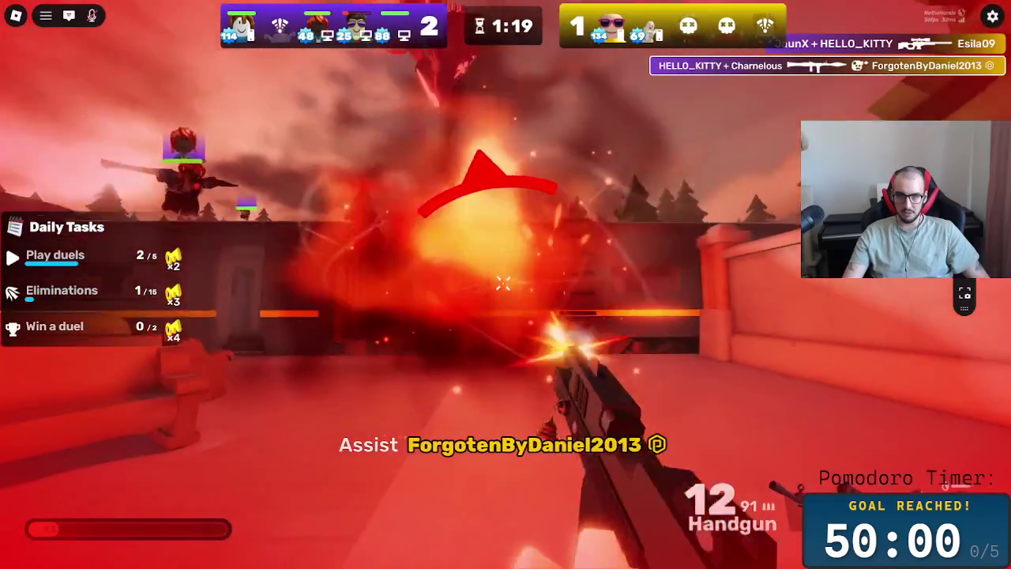
pyautogui.press('e')
pyautogui.press('1')
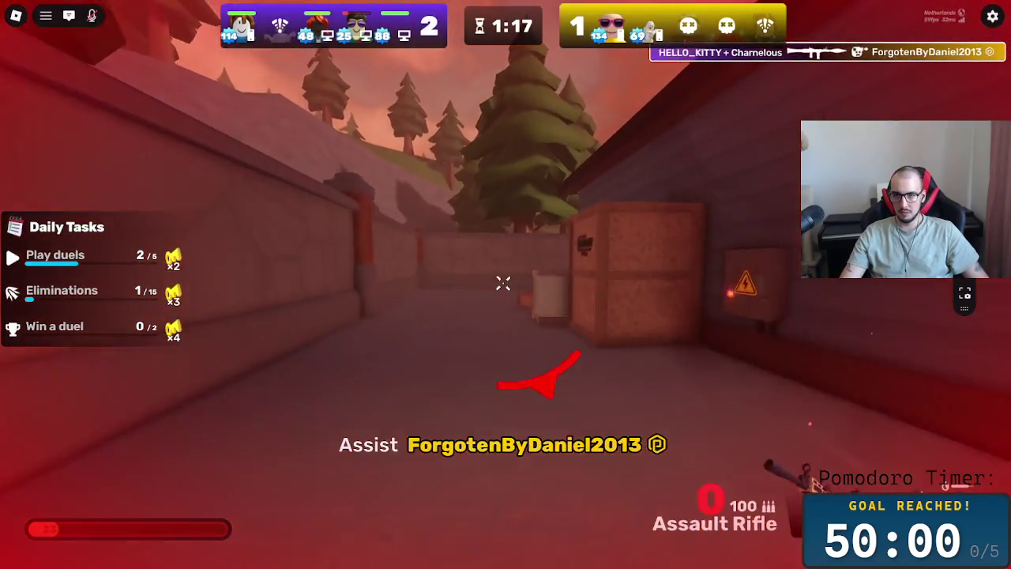
pyautogui.press('r')
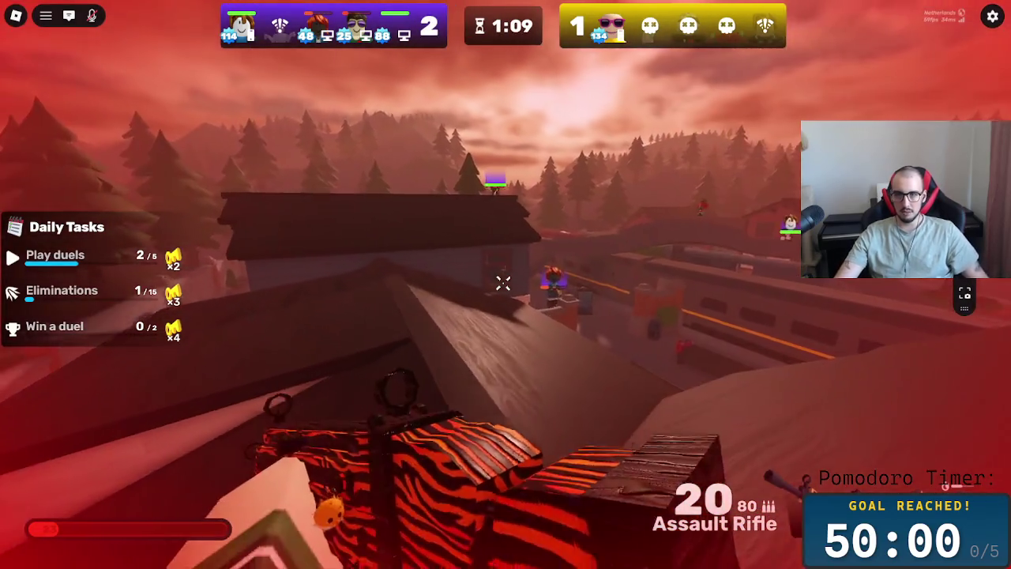
pyautogui.click(503, 283)
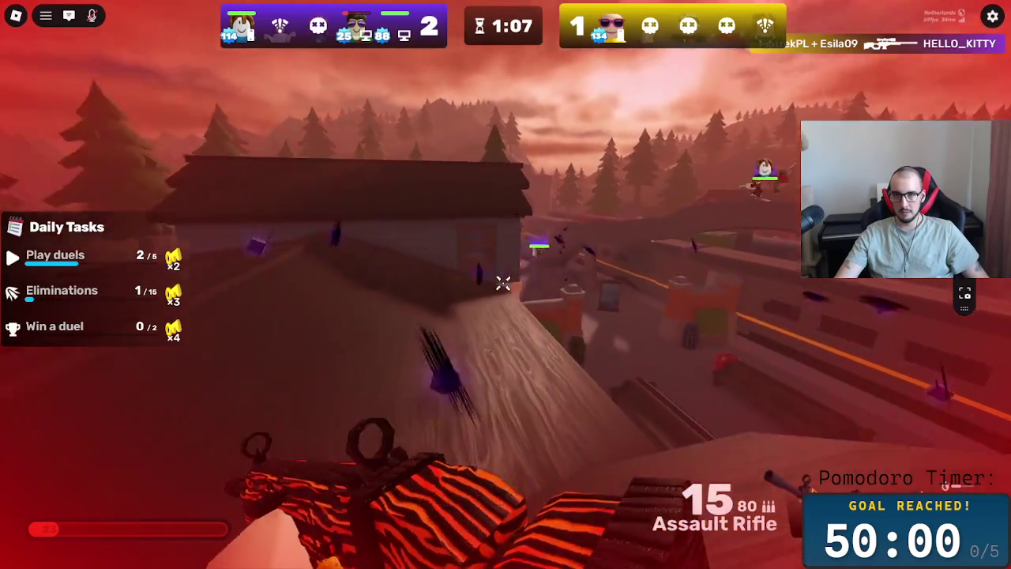
pyautogui.press('r')
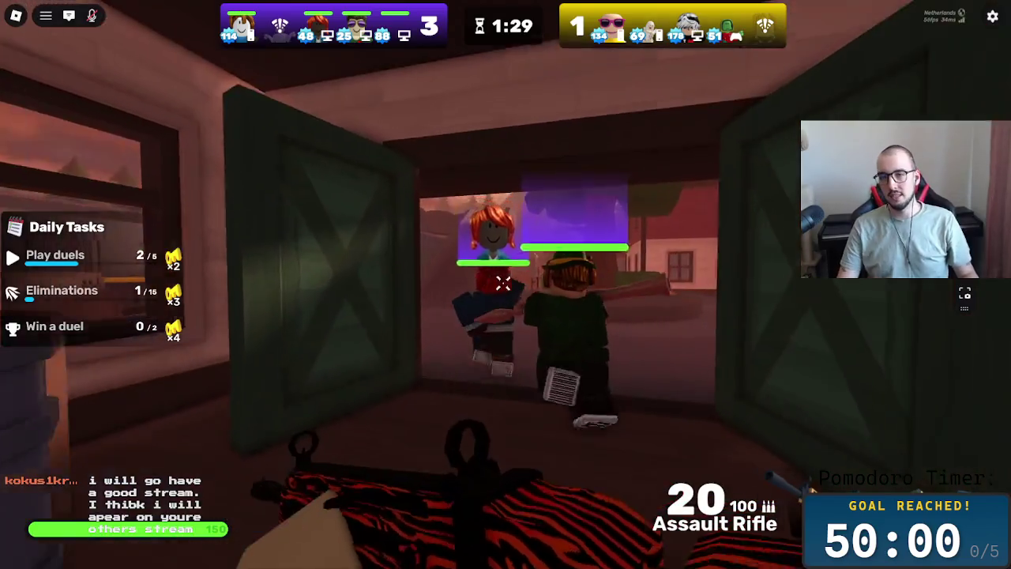
# Step: Advance past the red barn onto the open slope, then open the server player menu
pyautogui.press('w')
pyautogui.press('w')
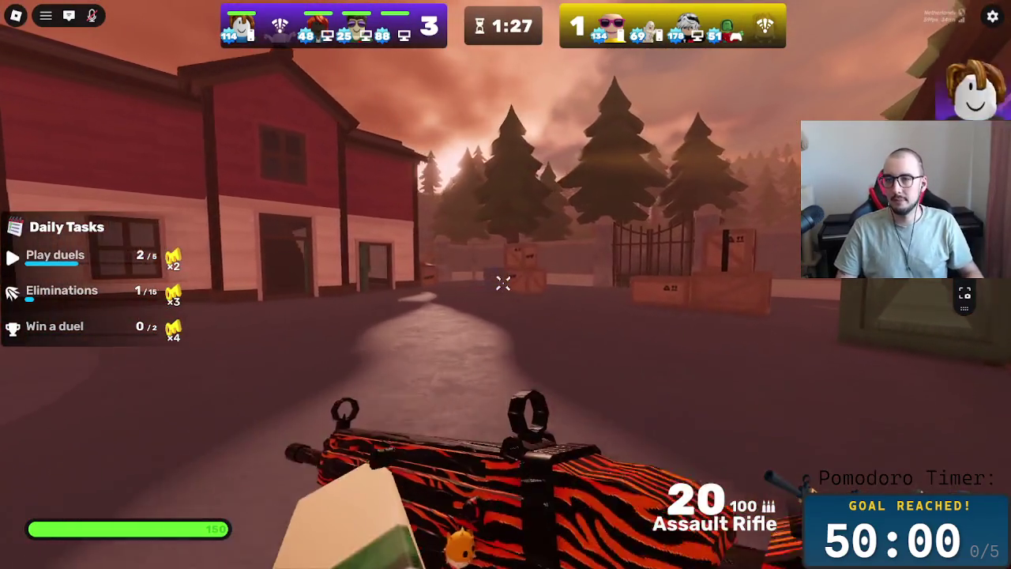
pyautogui.press('w')
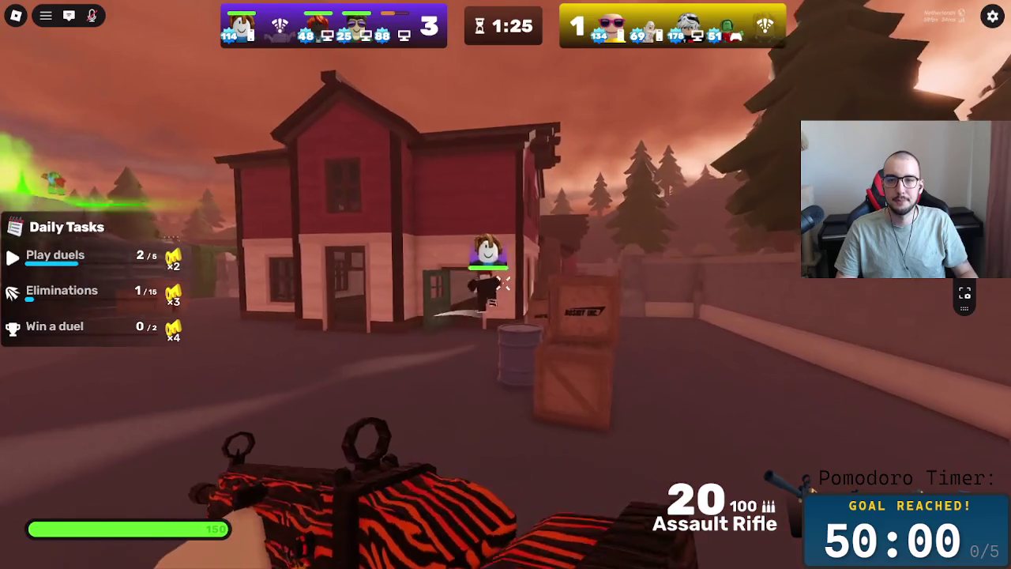
pyautogui.press('w')
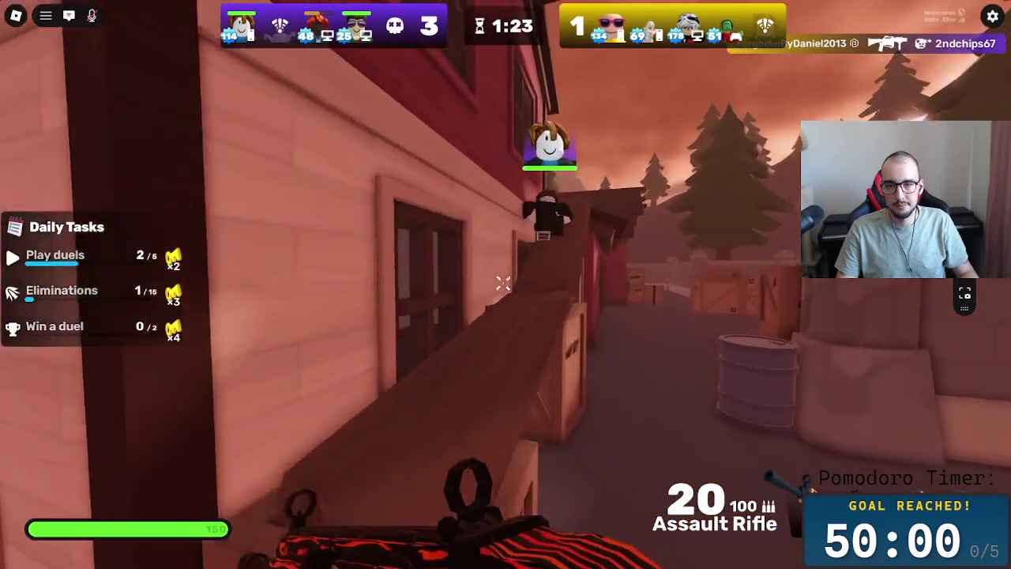
pyautogui.press('w')
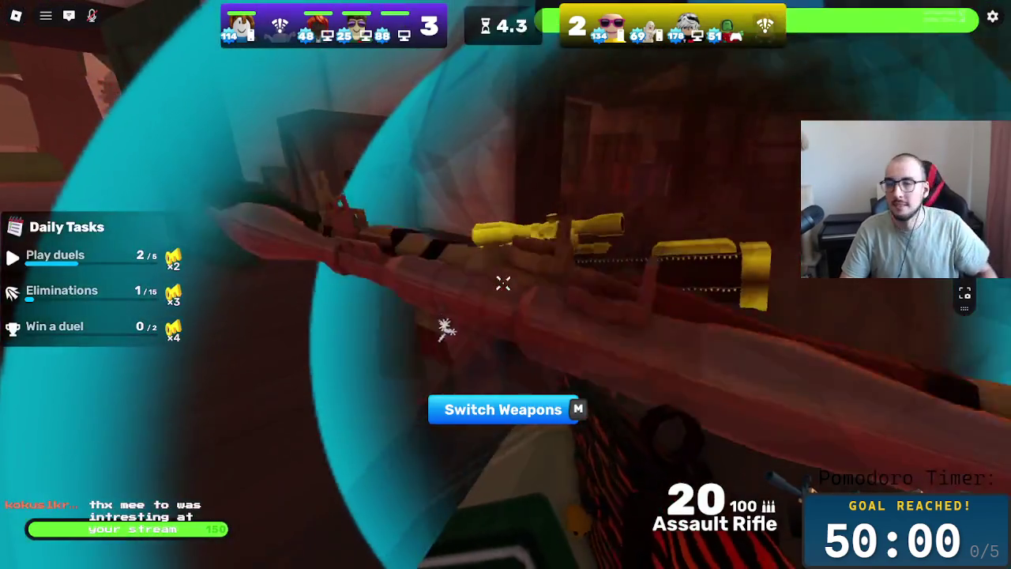
pyautogui.press('Escape')
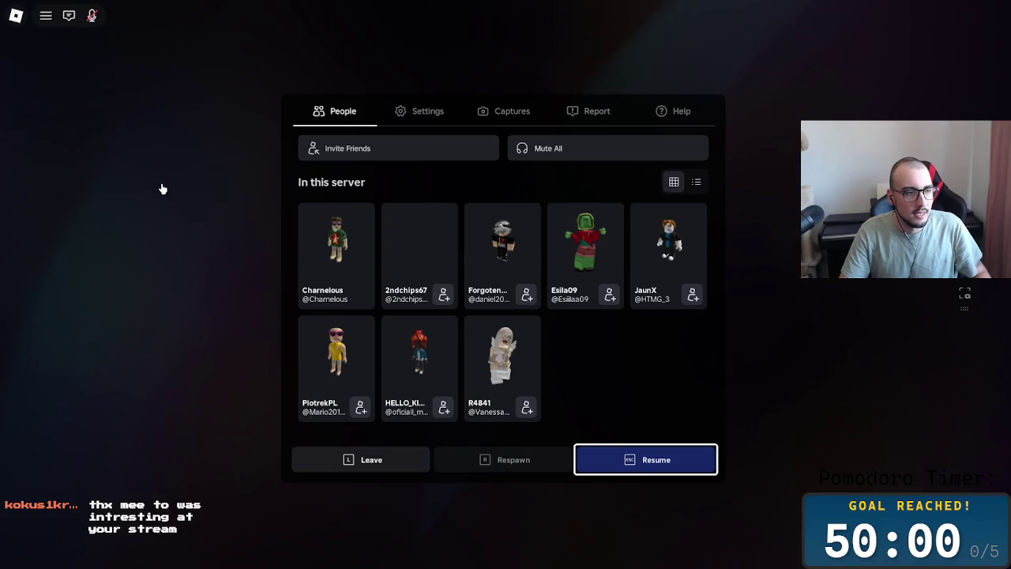
# Step: Close the player menu and climb the staircase onto the train roof facing the house
pyautogui.press('Escape')
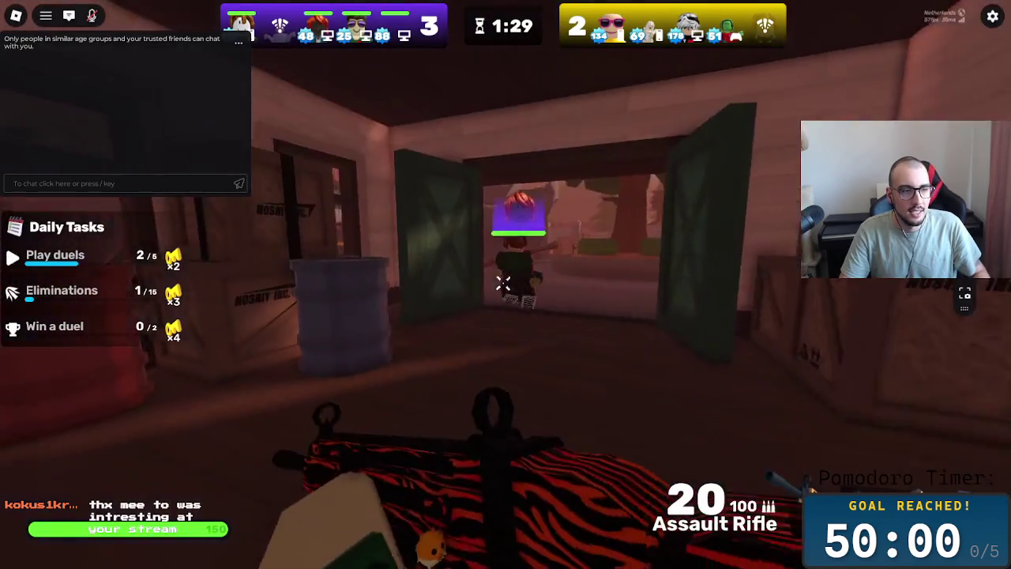
pyautogui.press('w')
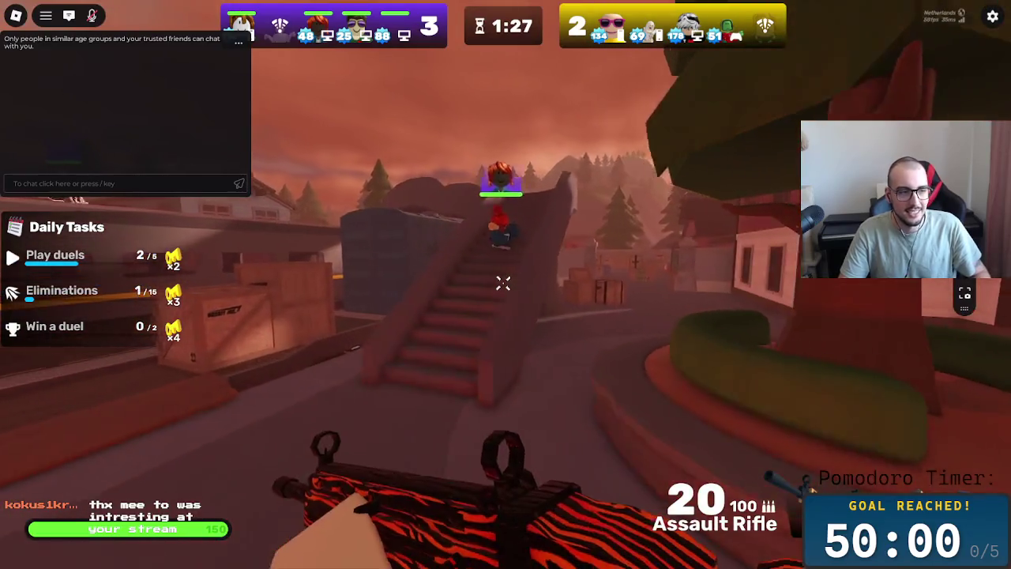
pyautogui.press('w')
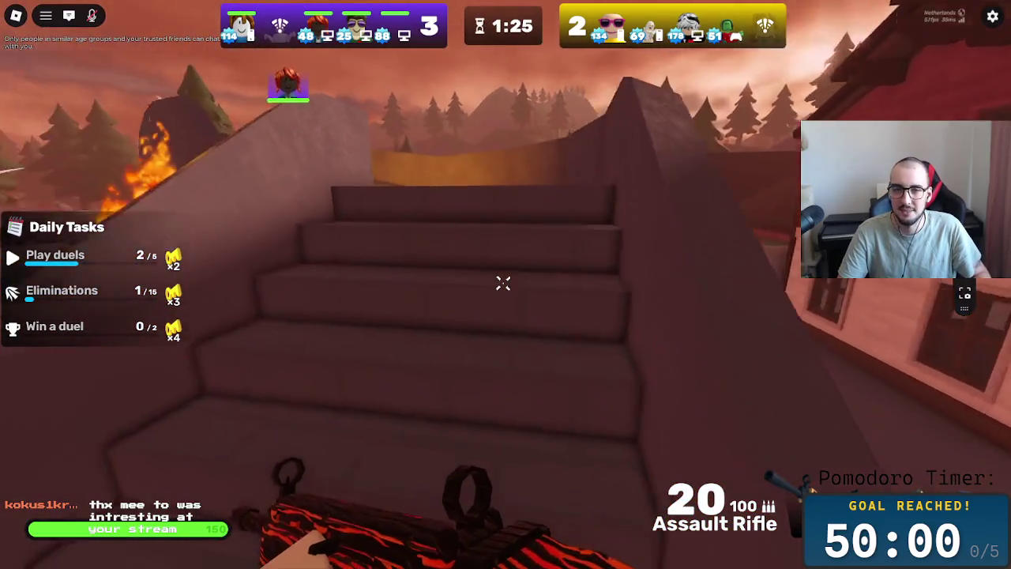
pyautogui.press('w')
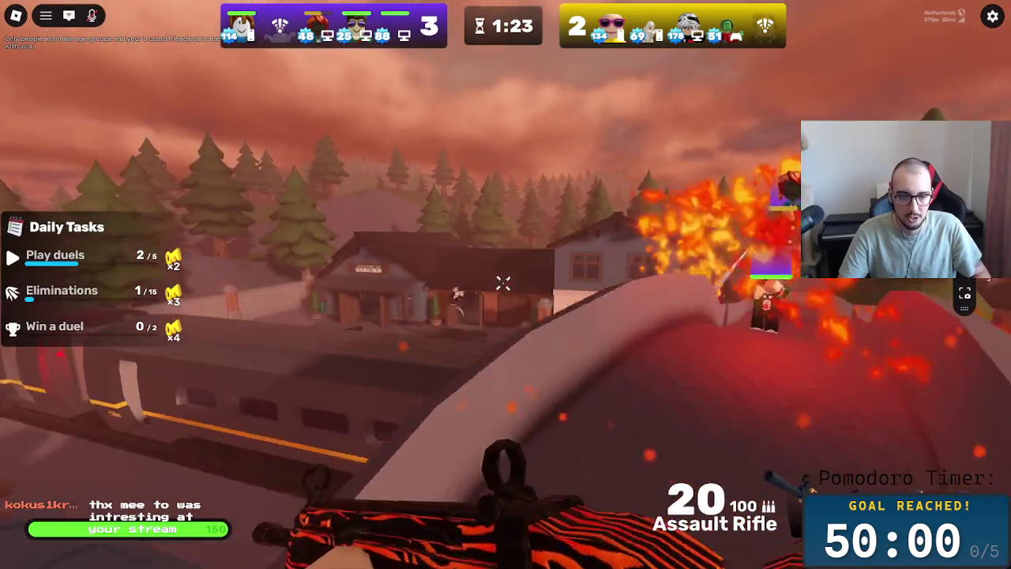